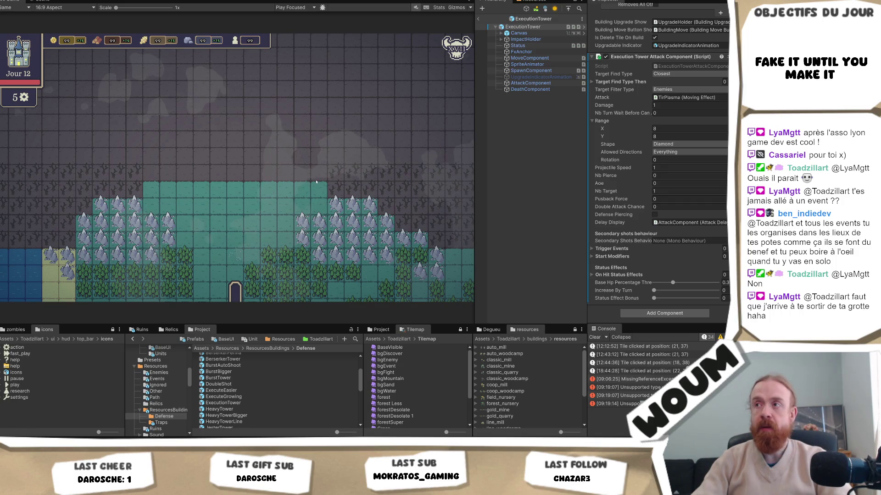
Step: Check ExecutionTower's AttackComponent and root unit data, then open the HeavyTower prefab
left_click(548, 82)
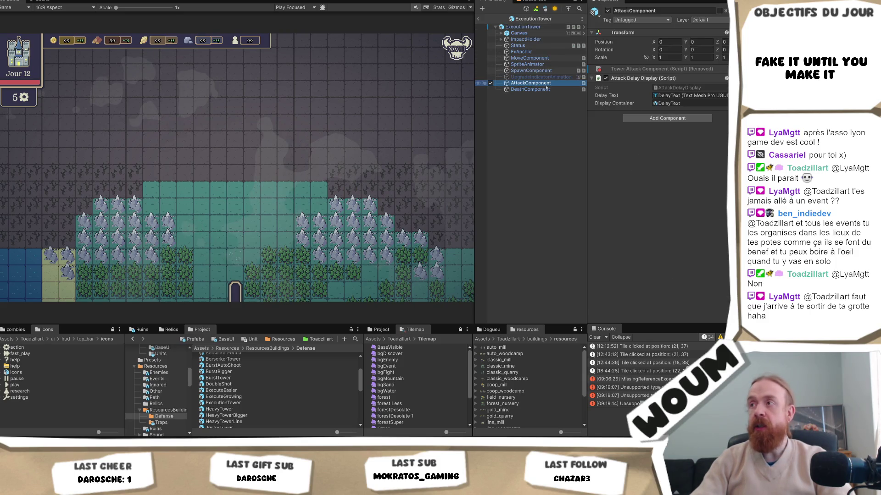
left_click(533, 27)
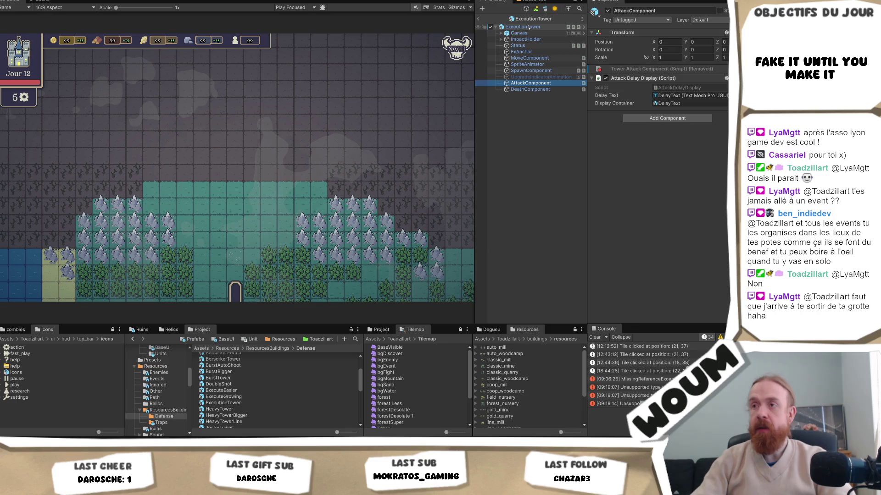
left_click(227, 409)
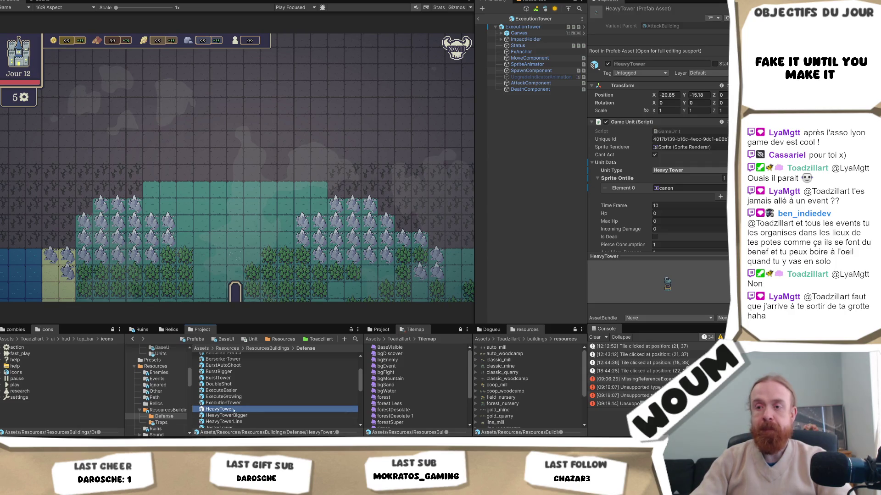
double_click(234, 410)
Step: Lower HeavyTower's attack Damage from 200 to 4 and save the prefab
left_click(530, 83)
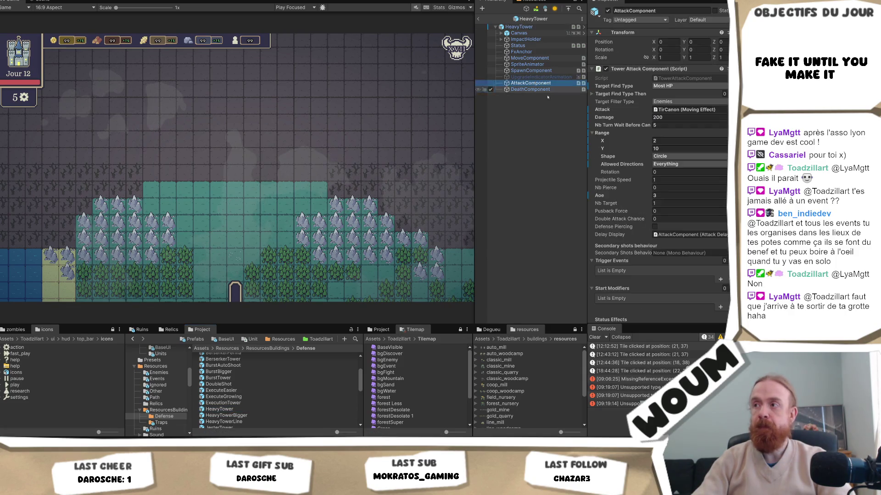
left_click(661, 117)
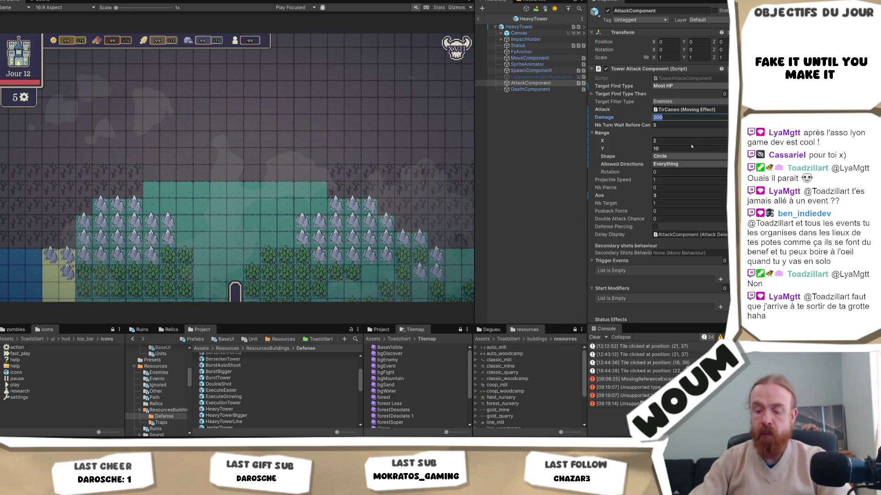
type("4")
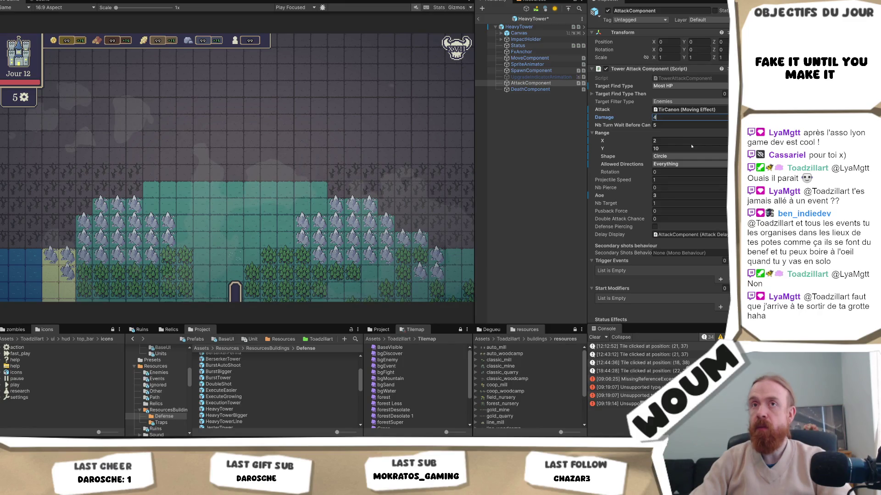
key("ctrl+s")
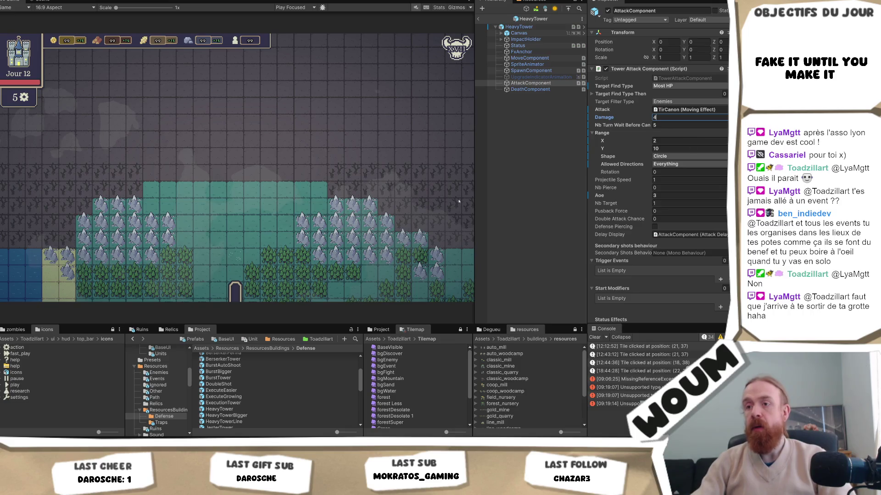
scroll(239, 403, "down", 2)
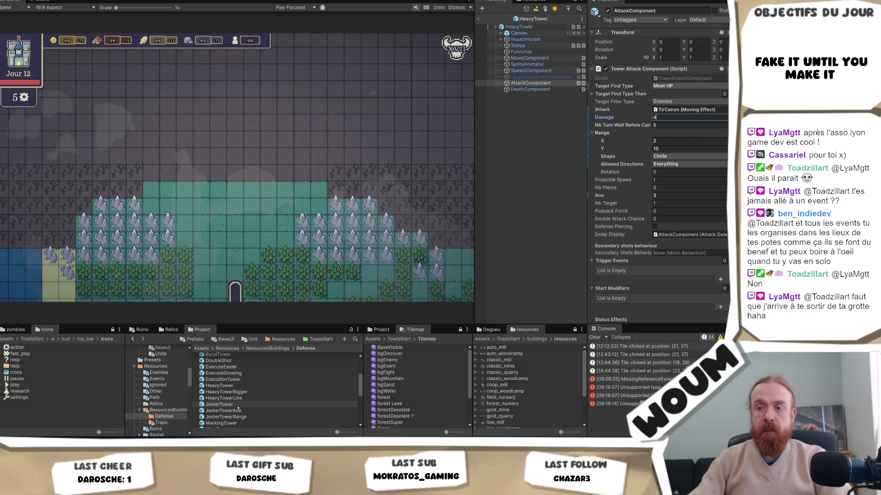
double_click(239, 406)
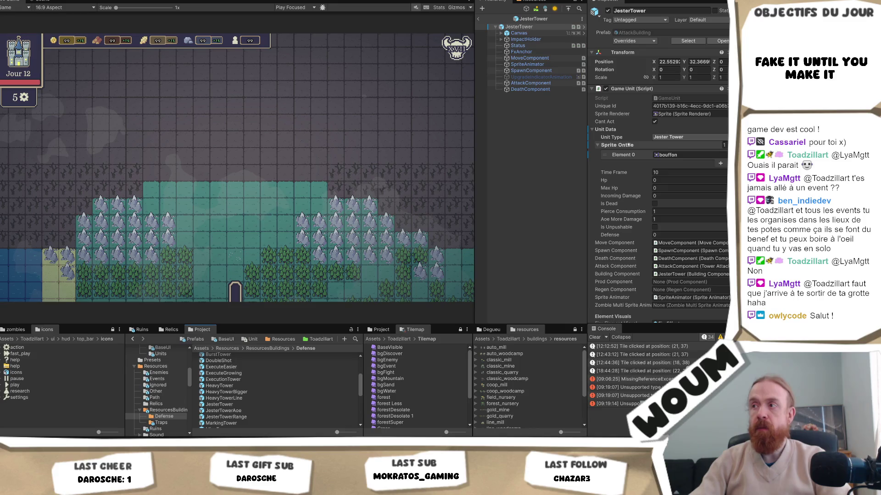
Step: Set JesterTower's AttackComponent Damage to 4
left_click(530, 83)
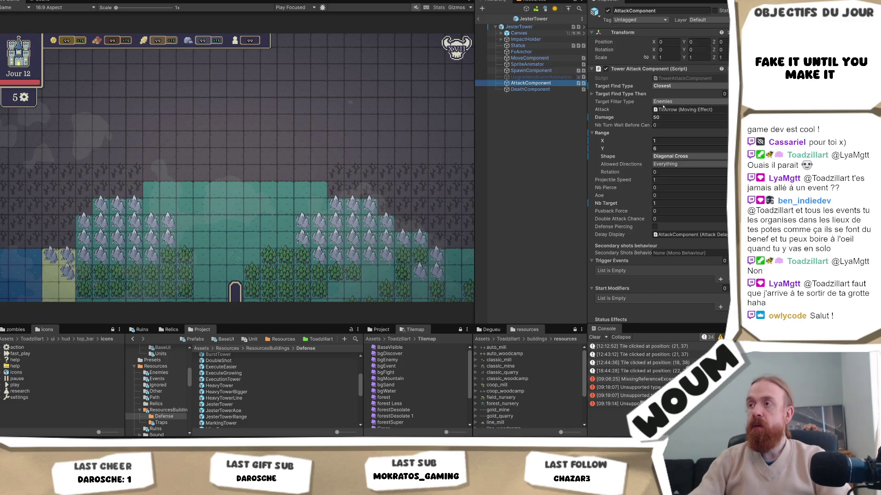
left_click(656, 117)
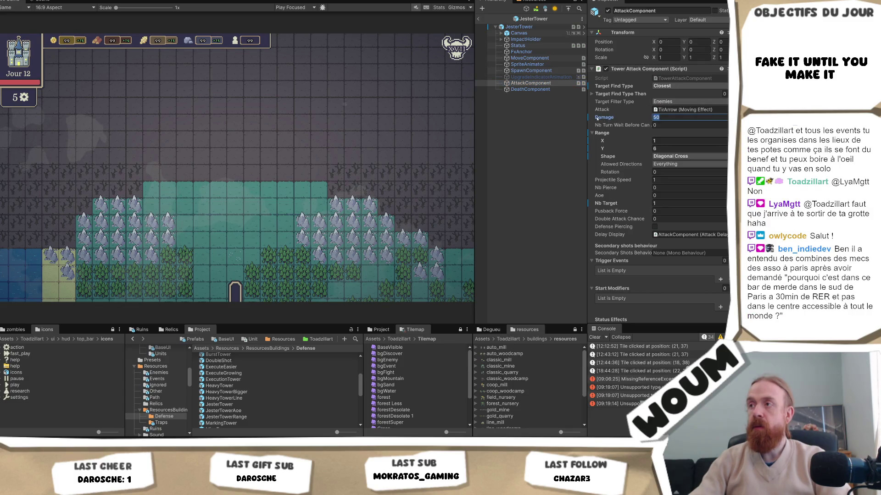
right_click(607, 117)
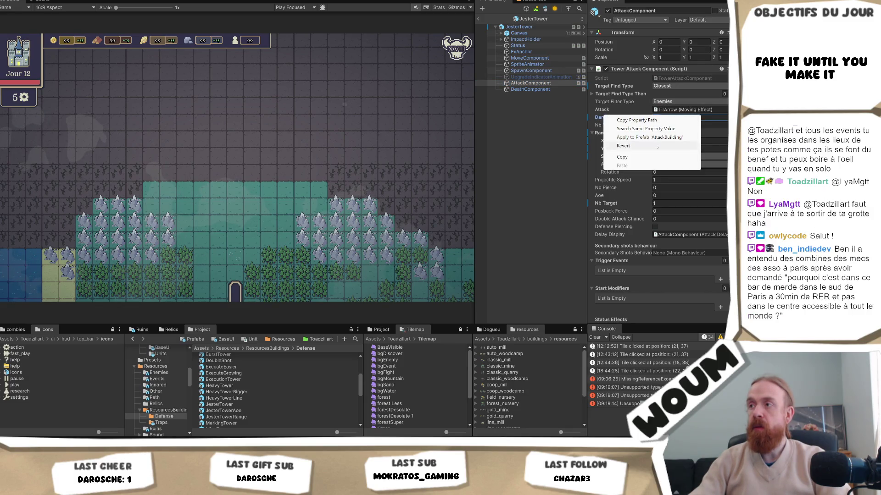
left_click(664, 145)
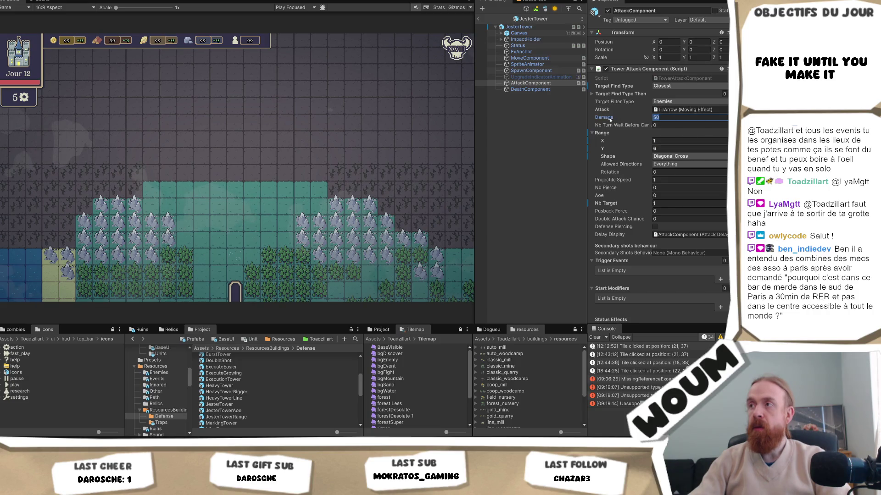
type("4")
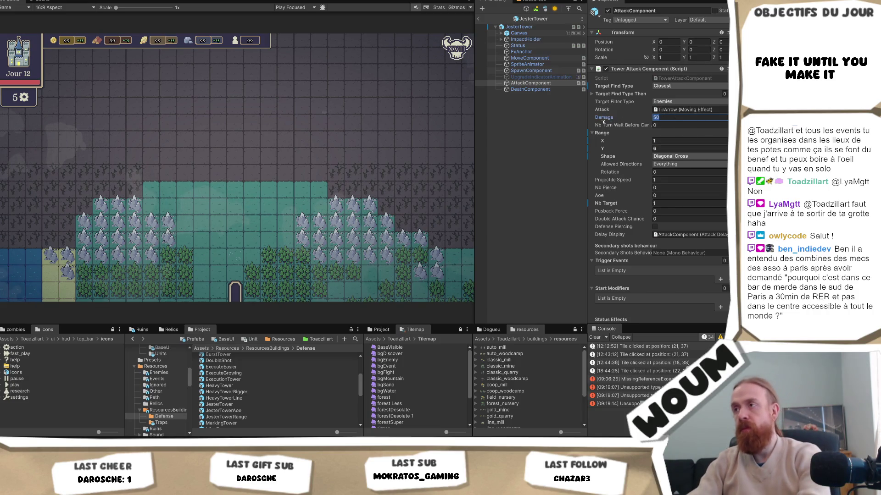
Step: Jump from the Damage property to its original value in the AttackBuilding prefab
right_click(603, 118)
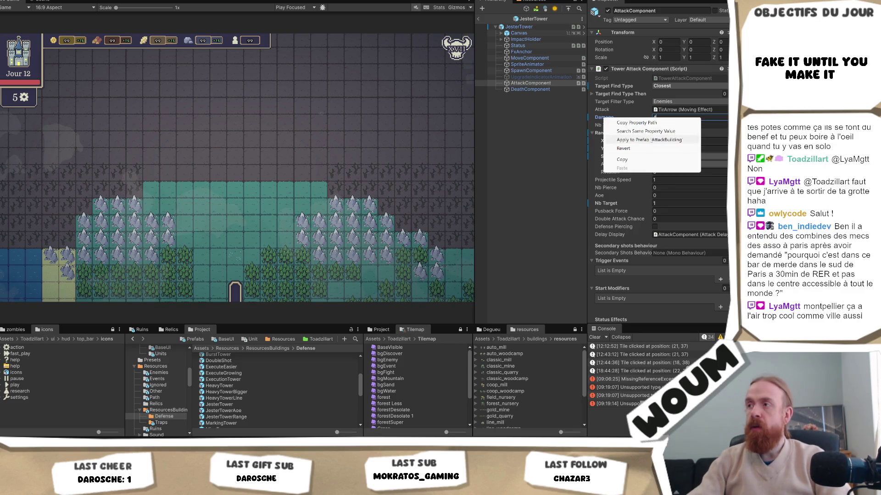
left_click(601, 118)
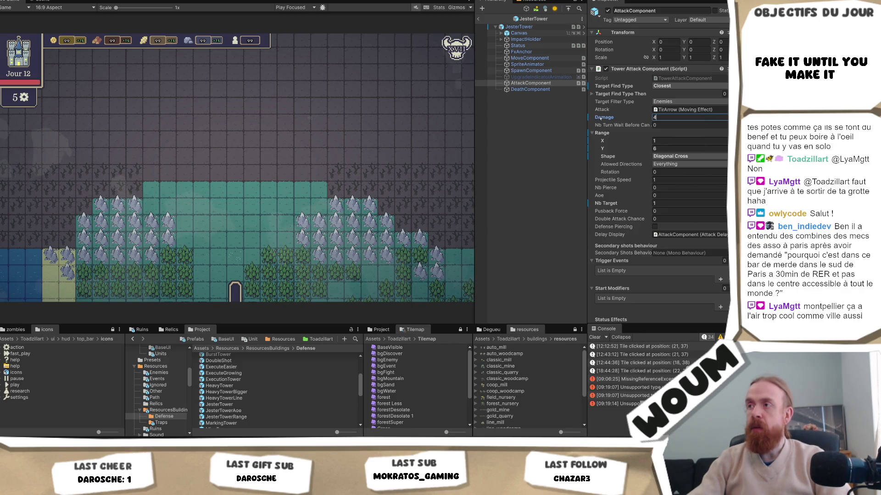
right_click(601, 117)
left_click(615, 118)
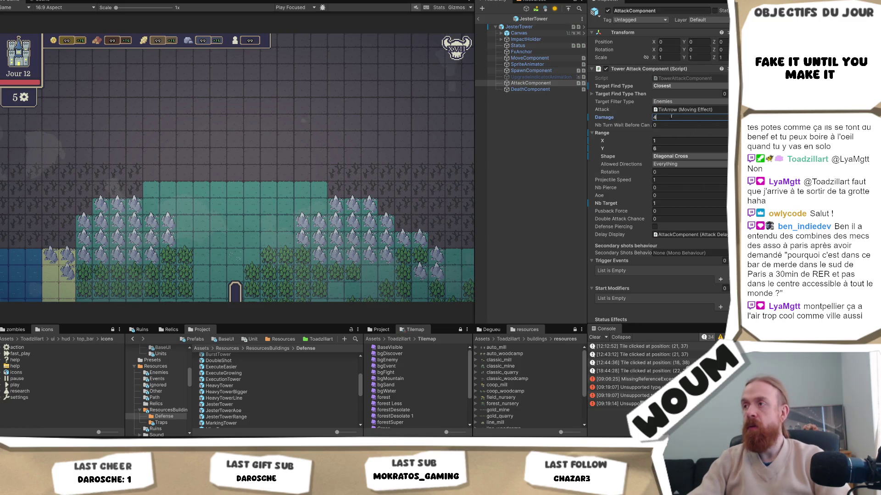
right_click(614, 118)
left_click(654, 117)
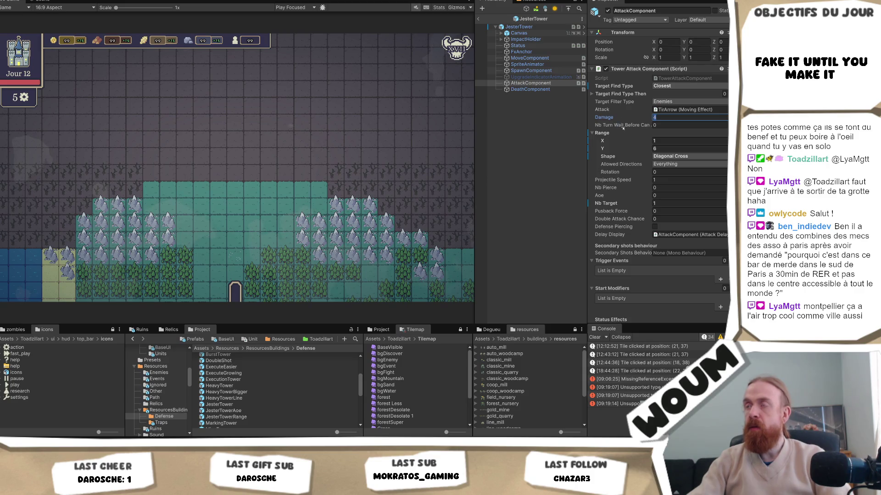
type("1")
right_click(601, 118)
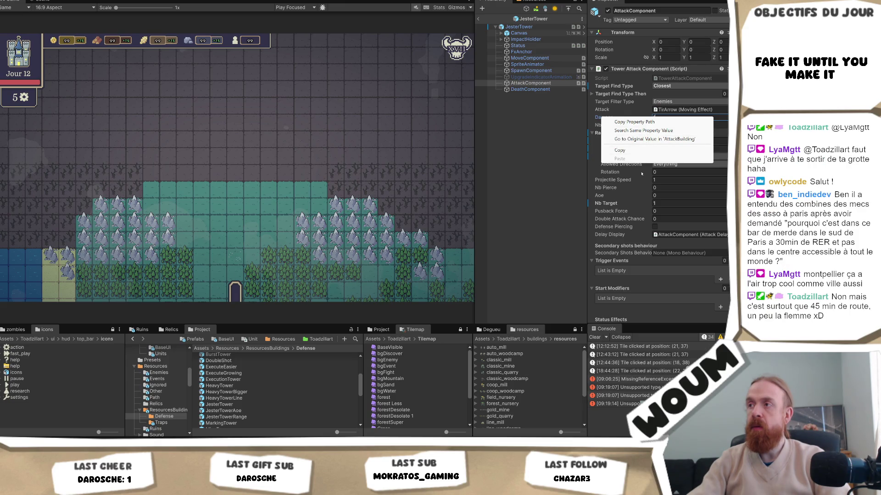
left_click(653, 139)
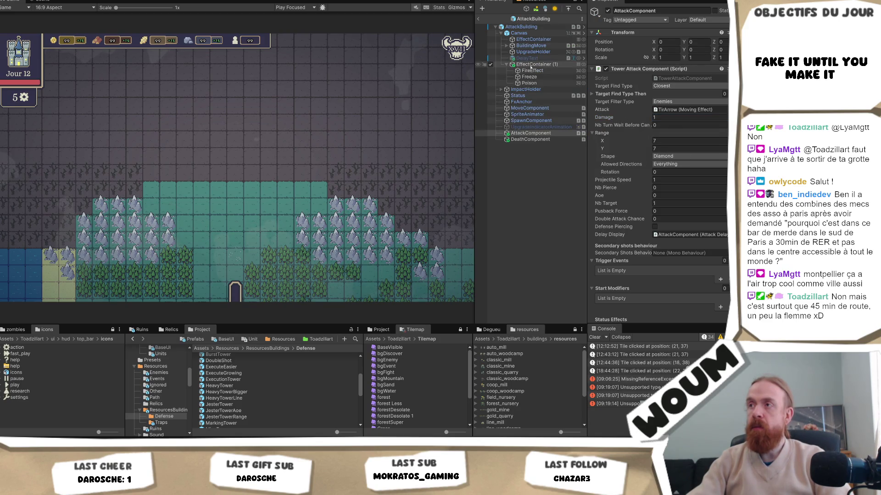
Step: Return to JesterTower and view its AttackComponent settings
left_click(478, 19)
left_click(546, 90)
left_click(548, 83)
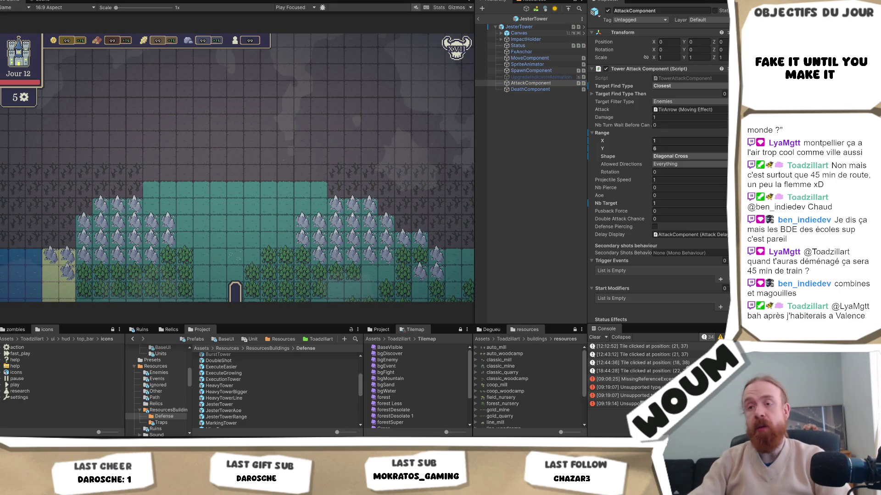
Step: Review JesterTowerAoe's attack settings, preview JesterTower, then open MineTower
double_click(223, 410)
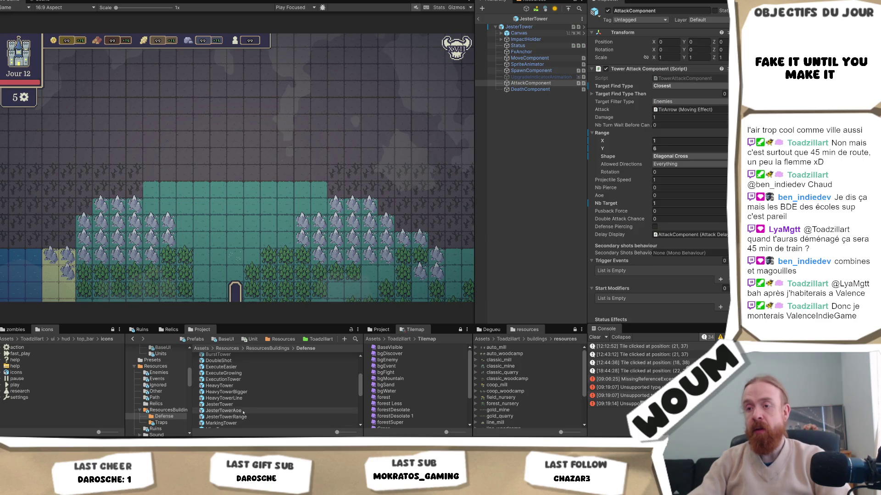
left_click(531, 83)
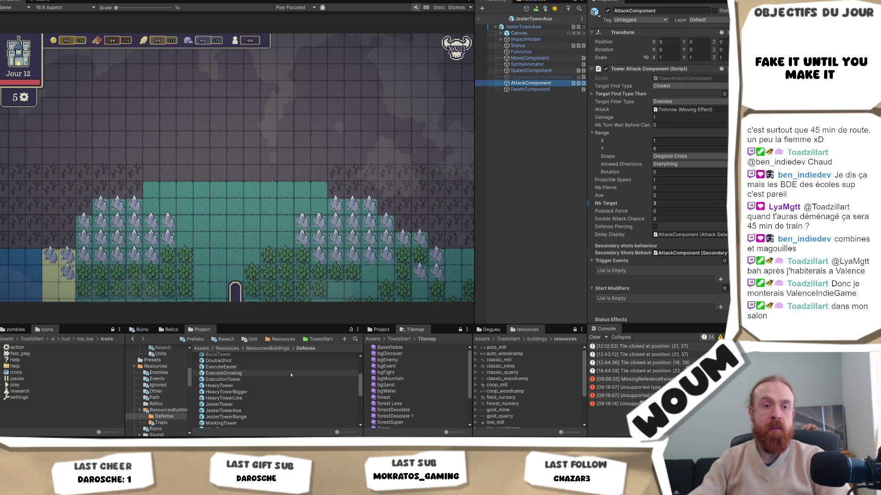
left_click(230, 405)
scroll(241, 411, "down", 2)
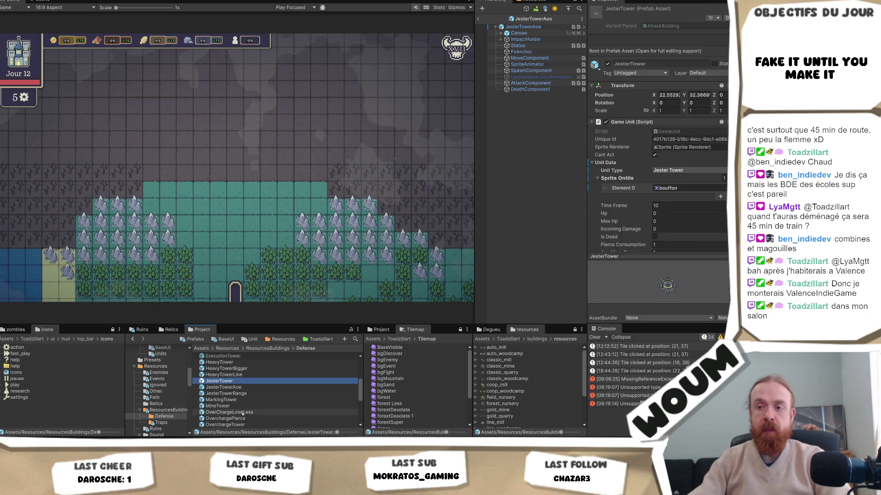
double_click(220, 406)
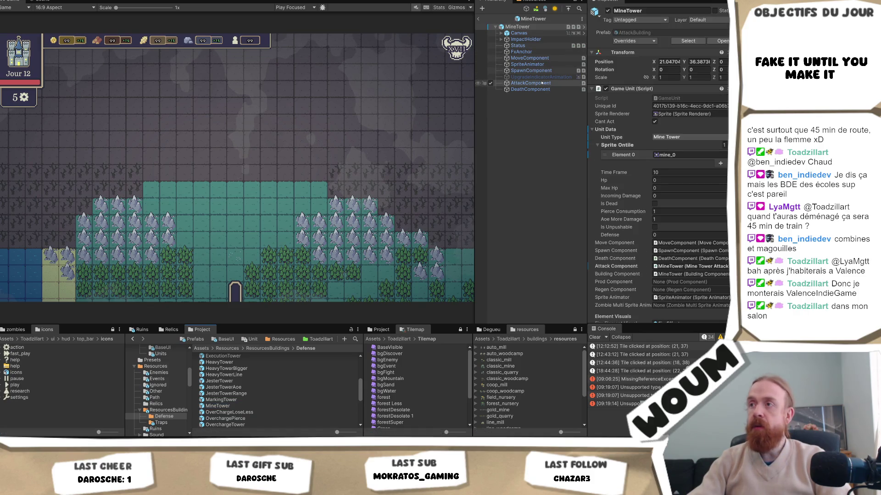
Step: Set MineTower's Damage to 1 and Nb Turn Wait to 1, then save the prefab
left_click(550, 84)
left_click(532, 89)
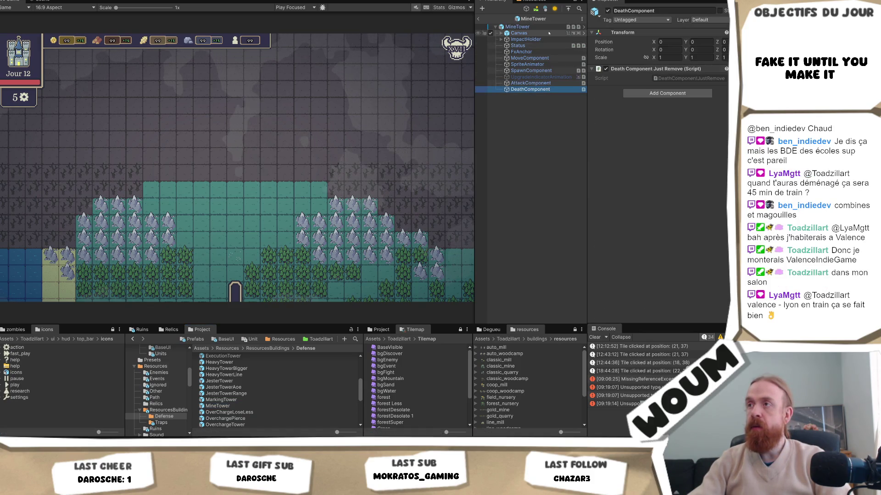
left_click(517, 26)
scroll(669, 137, "down", 10)
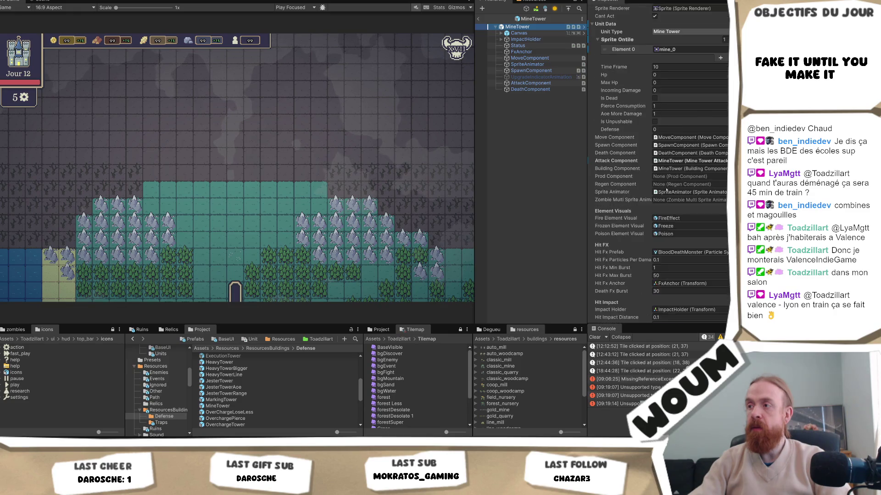
scroll(665, 189, "down", 8)
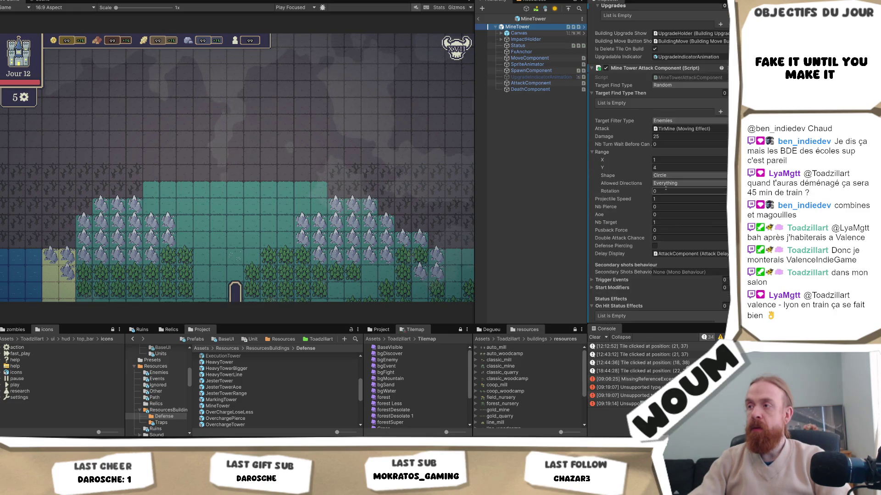
scroll(673, 161, "down", 2)
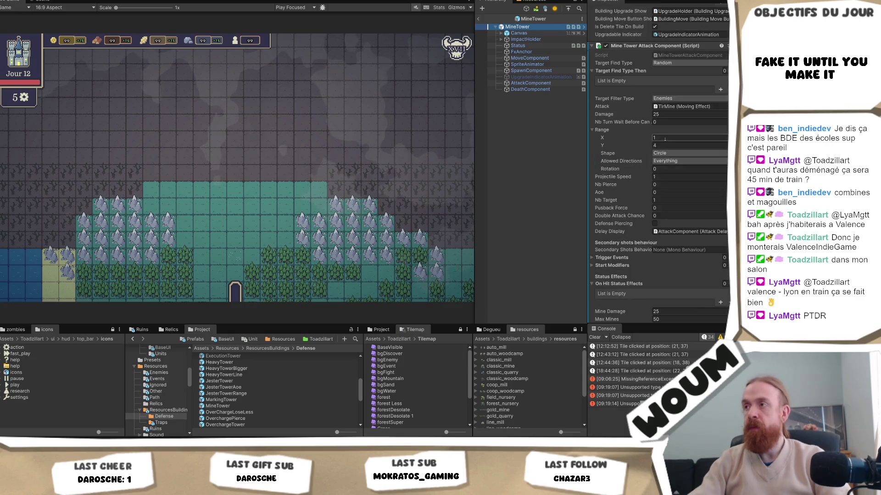
double_click(663, 115)
type("1")
key("Tab")
type("1")
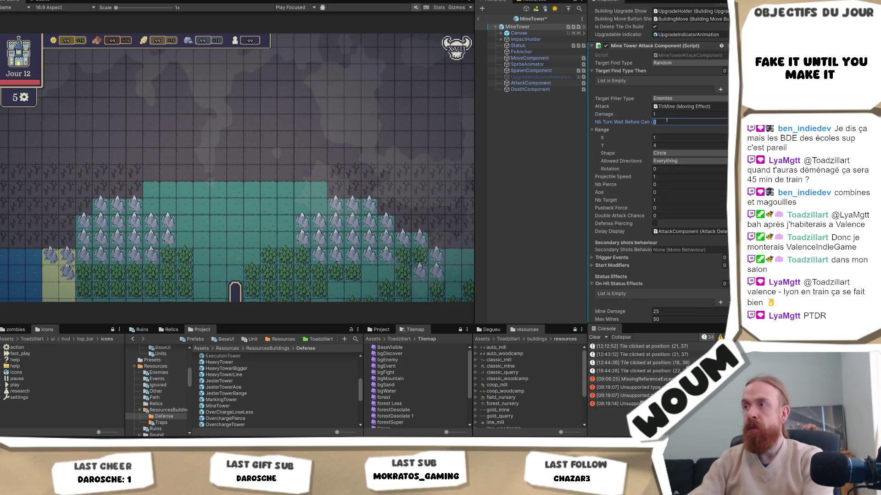
key("ctrl+s")
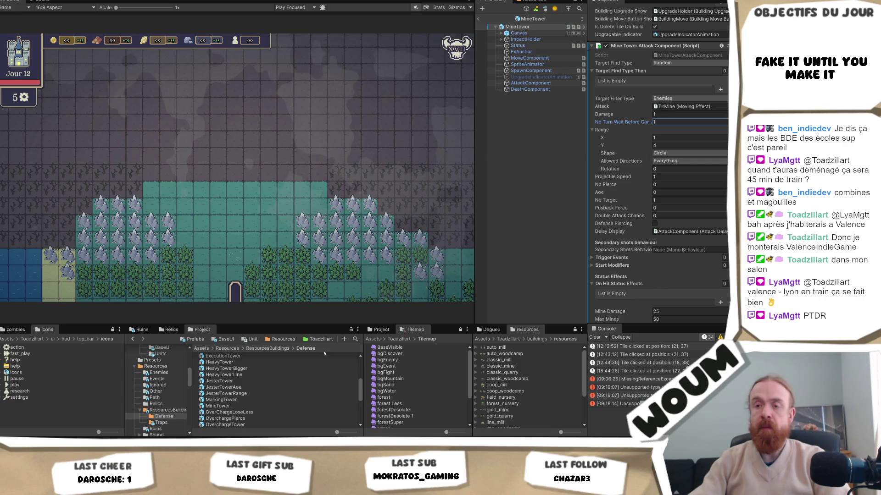
Step: Open the OverchargeTower prefab and view its attack component and root settings
scroll(264, 390, "down", 2)
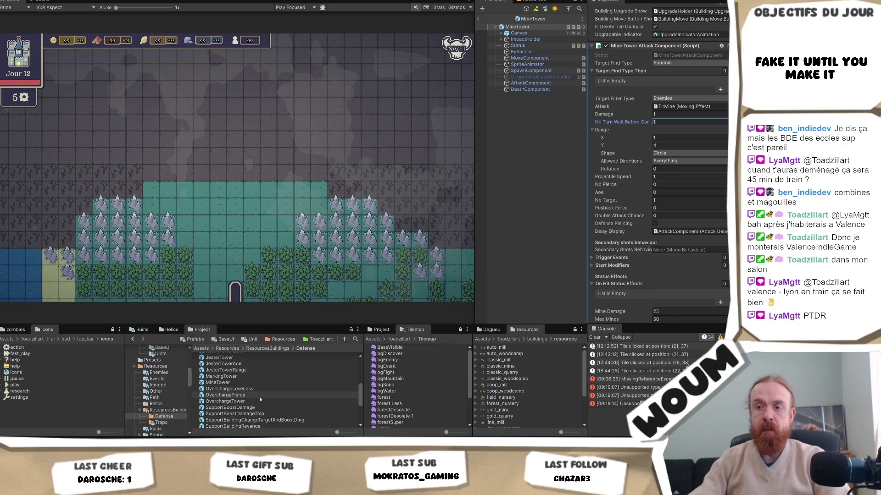
double_click(256, 402)
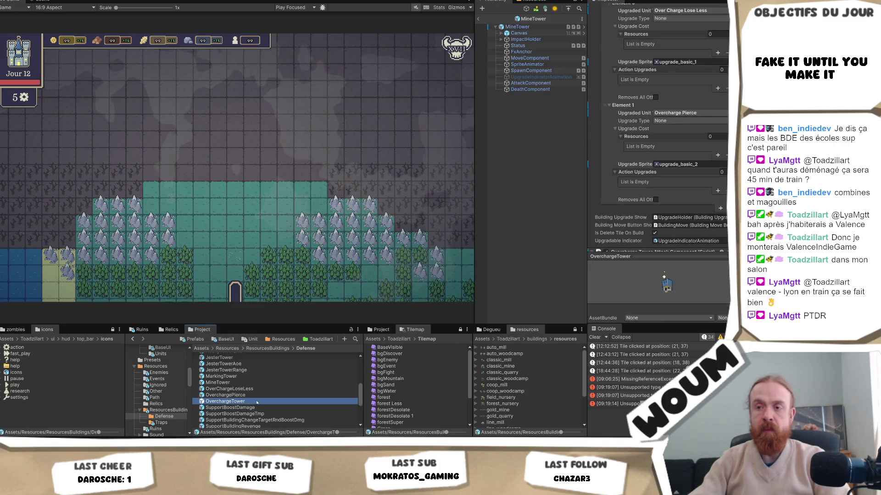
left_click(531, 83)
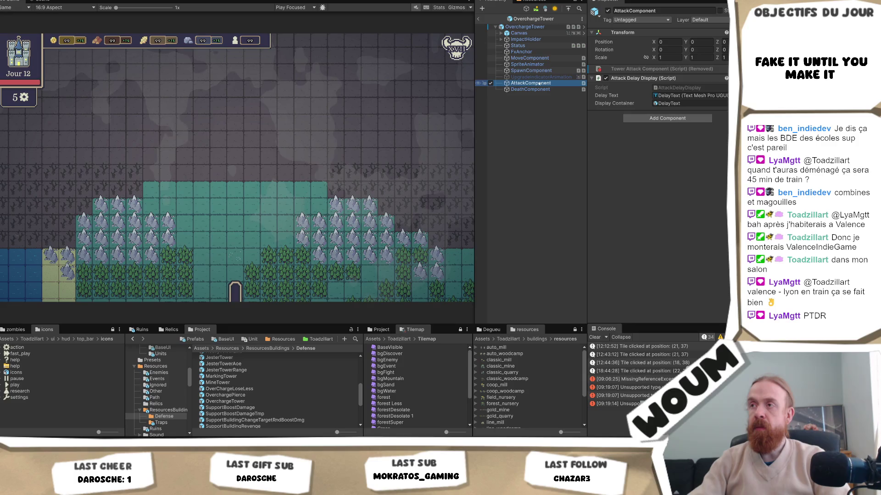
left_click(524, 27)
scroll(682, 210, "down", 10)
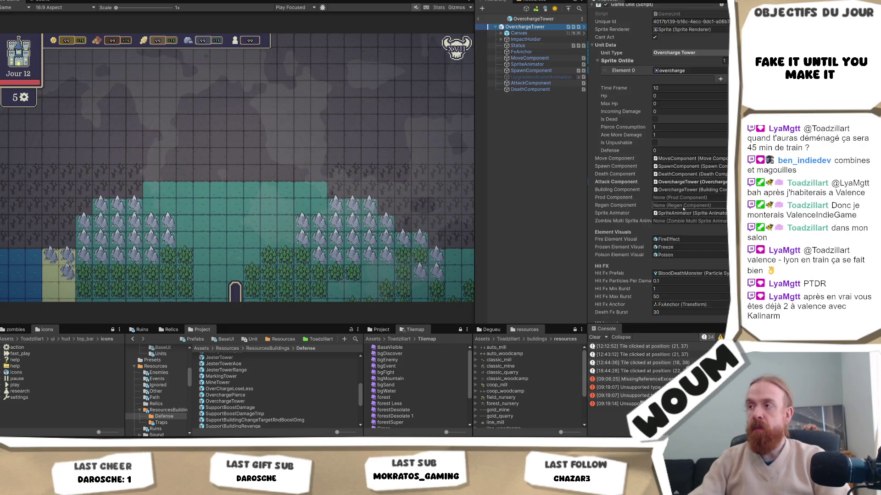
Step: Change OverchargeTower's Damage Per Turn from 50 to 1
scroll(682, 210, "down", 10)
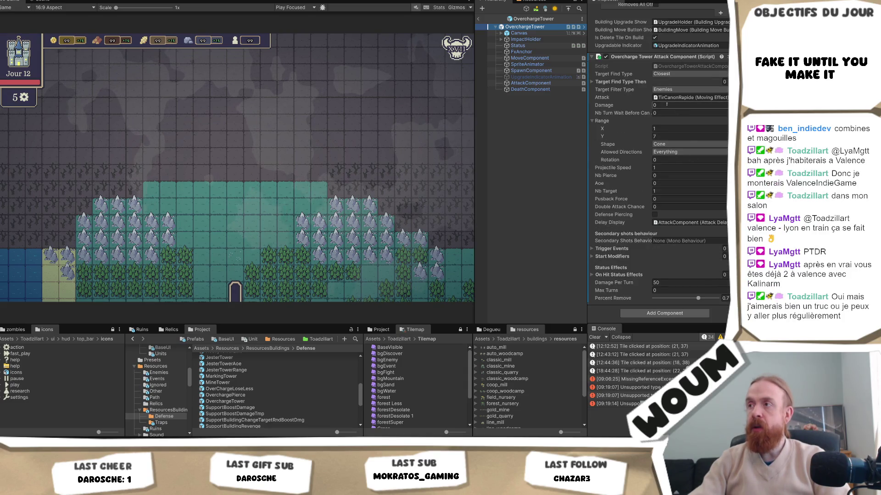
left_click(677, 282)
type("1")
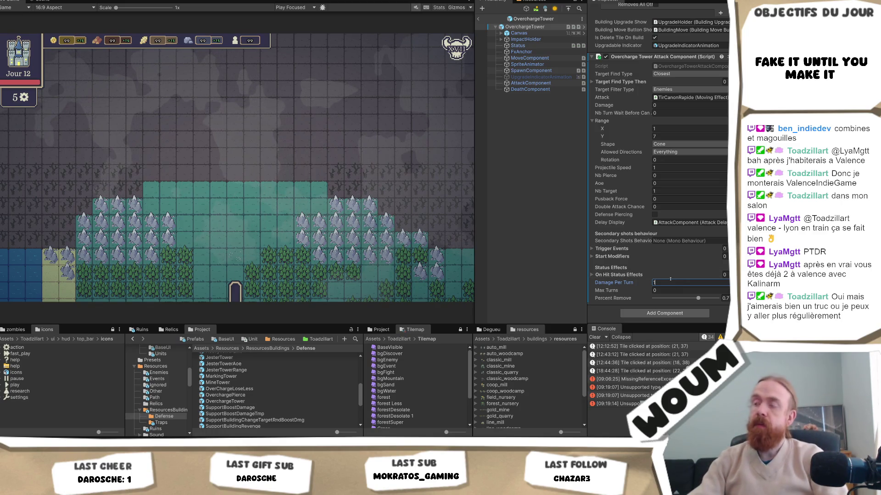
left_click(725, 298)
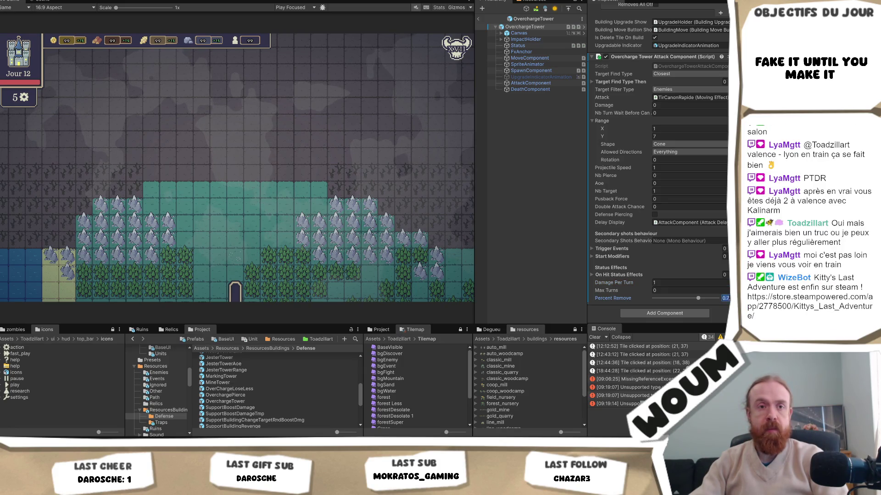
Step: Deselect, widen the Hierarchy panel, and open the OverChargeLoseLess prefab
left_click(545, 223)
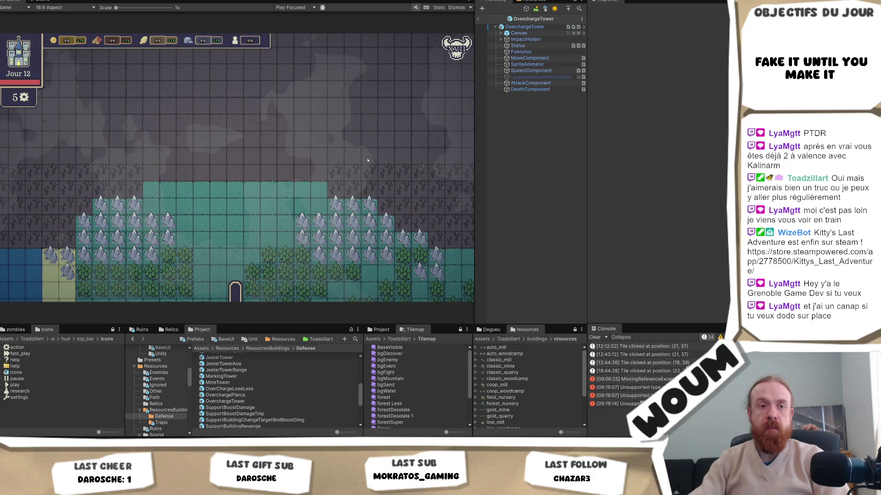
left_click_drag(473, 166, 438, 167)
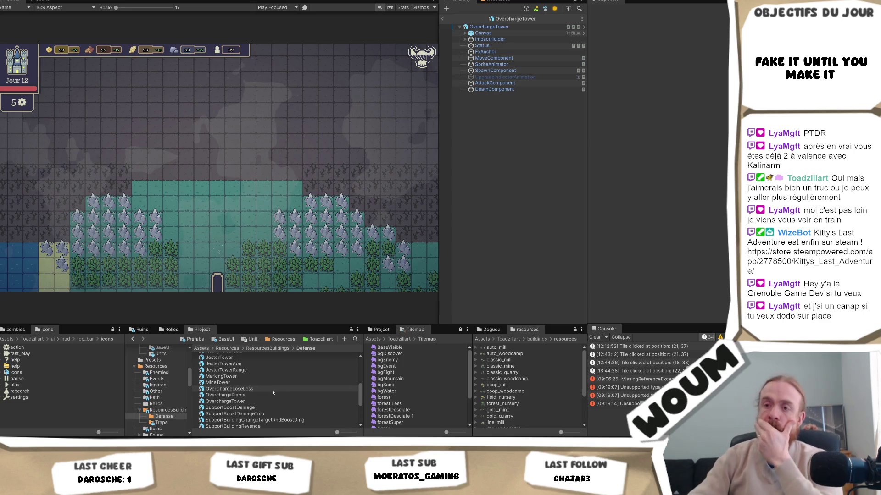
double_click(225, 388)
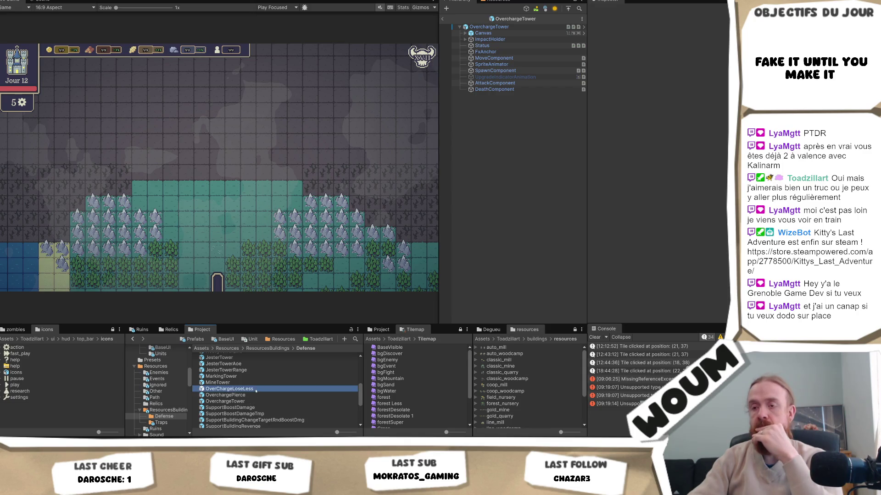
Step: Review OverChargeLoseLess's attack component and root attack settings, then deselect and widen the Game view
left_click(495, 83)
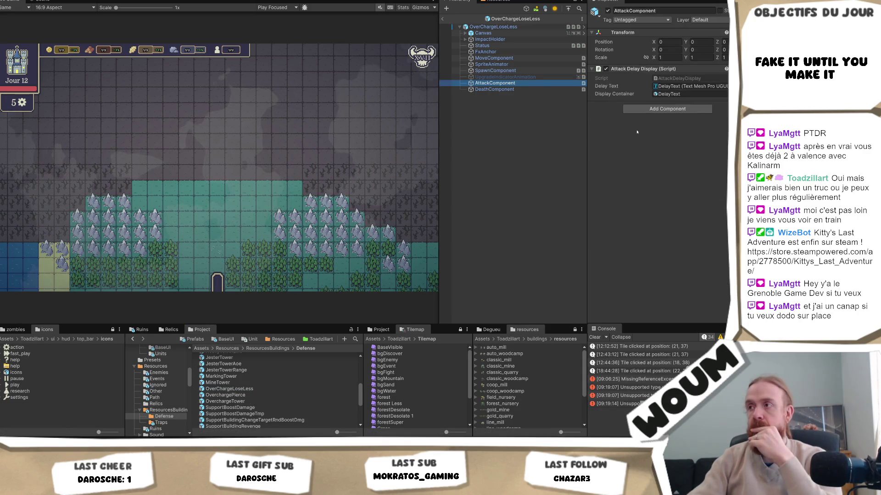
left_click(493, 26)
scroll(666, 177, "down", 10)
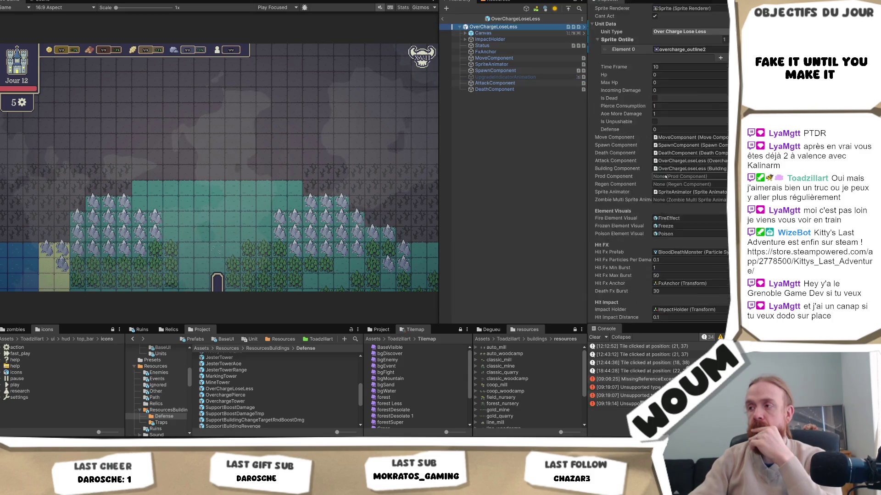
scroll(666, 176, "down", 15)
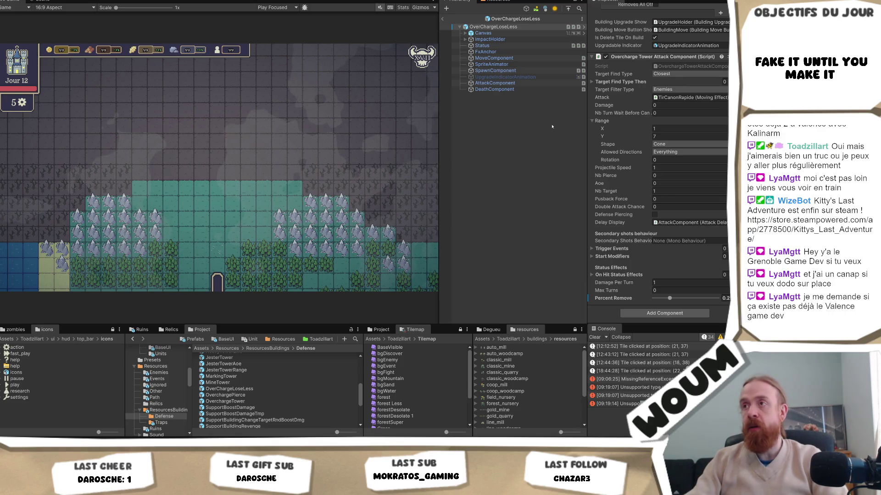
scroll(297, 388, "down", 5)
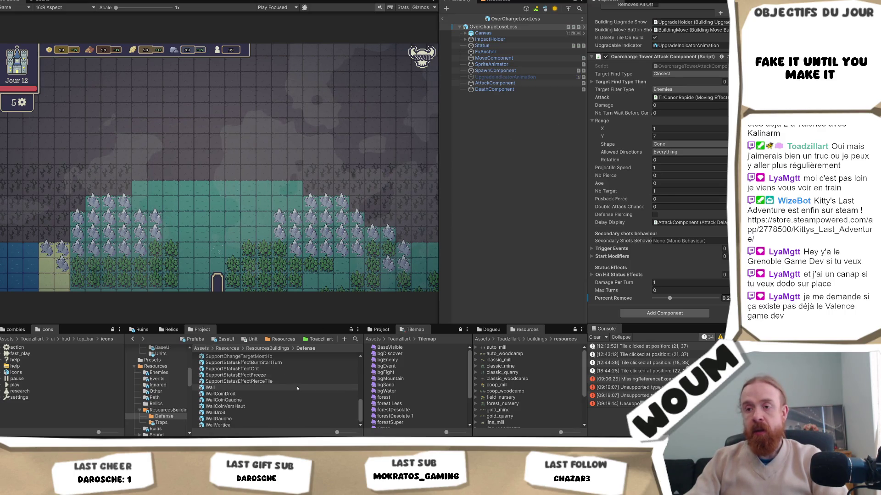
scroll(297, 389, "up", 5)
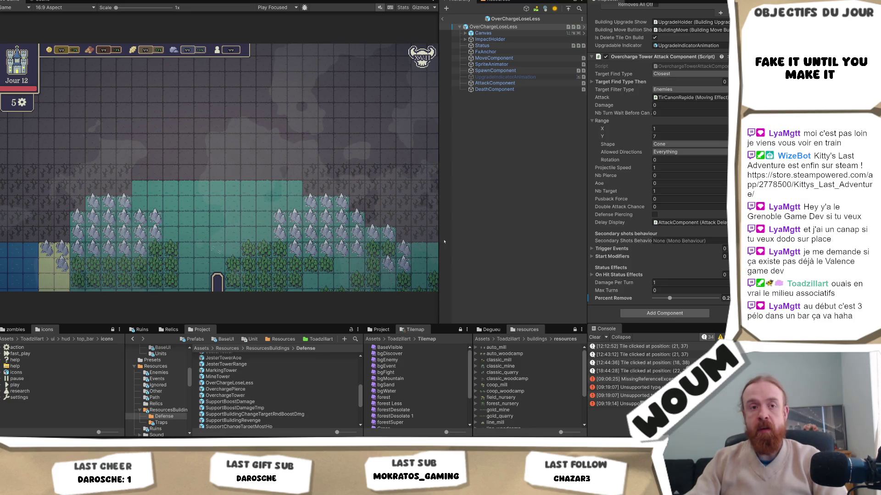
left_click(479, 191)
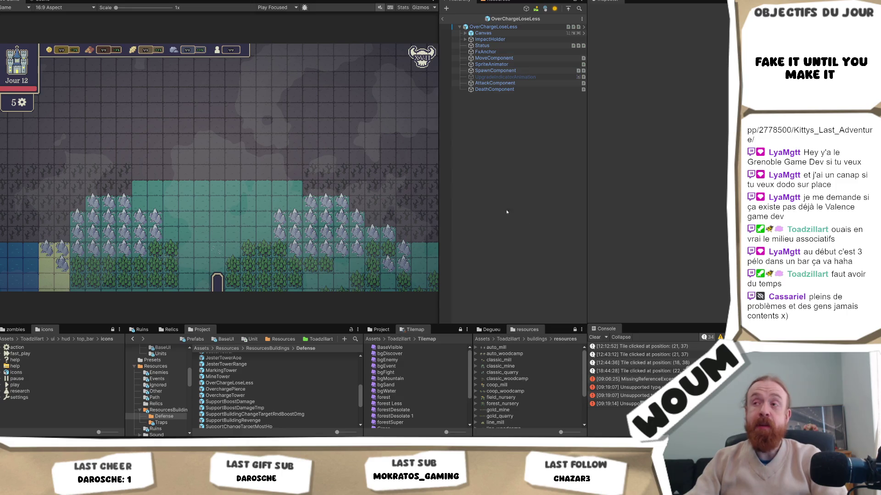
mouse_move(439, 157)
left_mouse_down()
mouse_move(473, 159)
mouse_move(447, 159)
left_mouse_up()
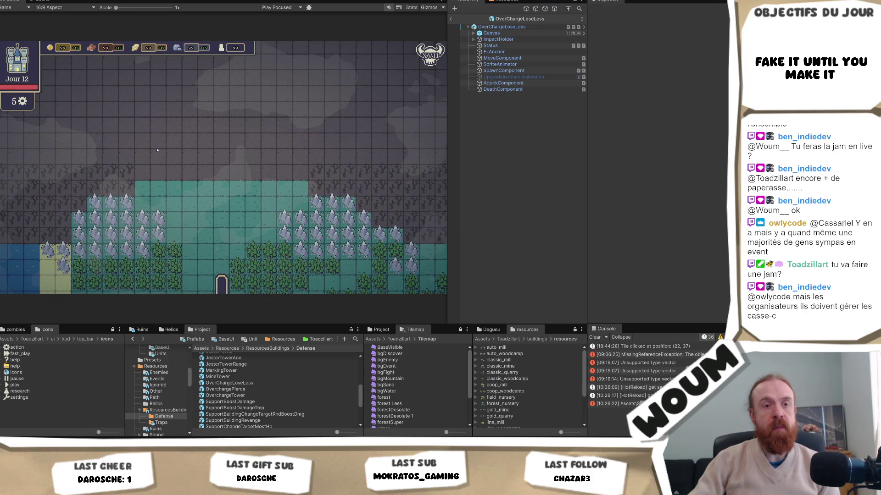
Step: Click the map tile at (18, 38) in the running game, then switch to the browser
left_click(237, 204)
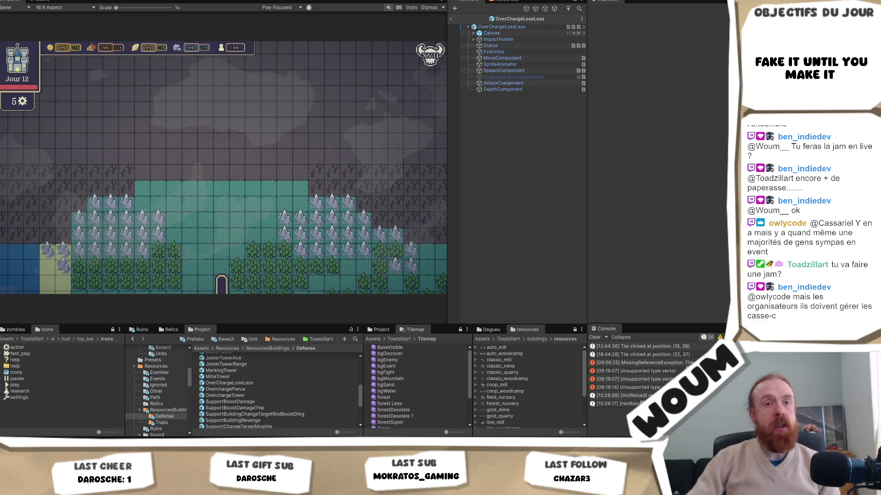
key("alt+Tab")
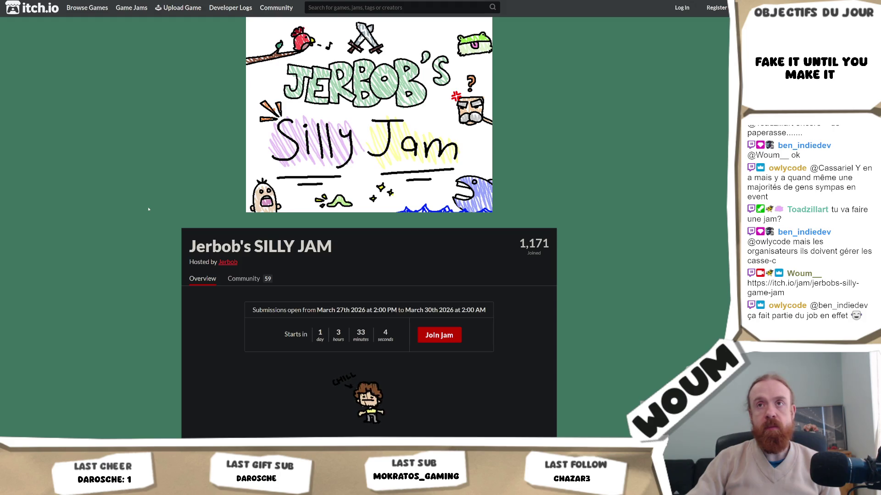
key("alt+Tab")
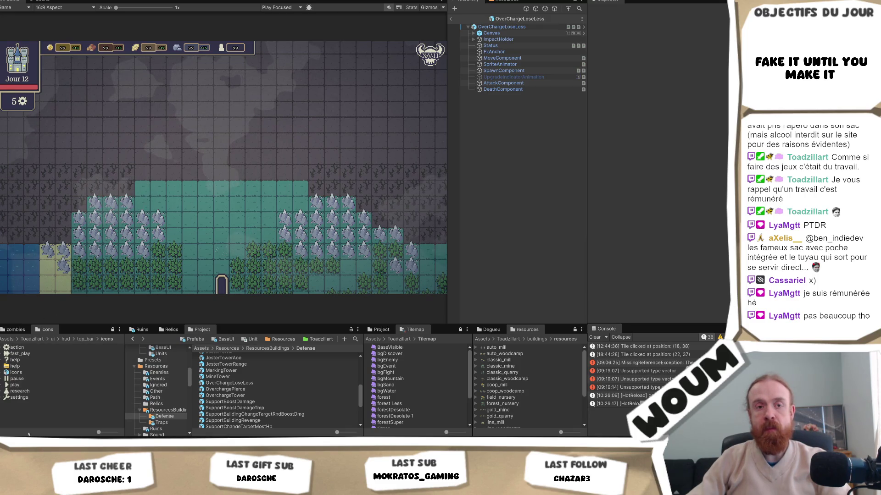
Step: Search the Steam store for "kitty's last" in the browser
mouse_move(43, 443)
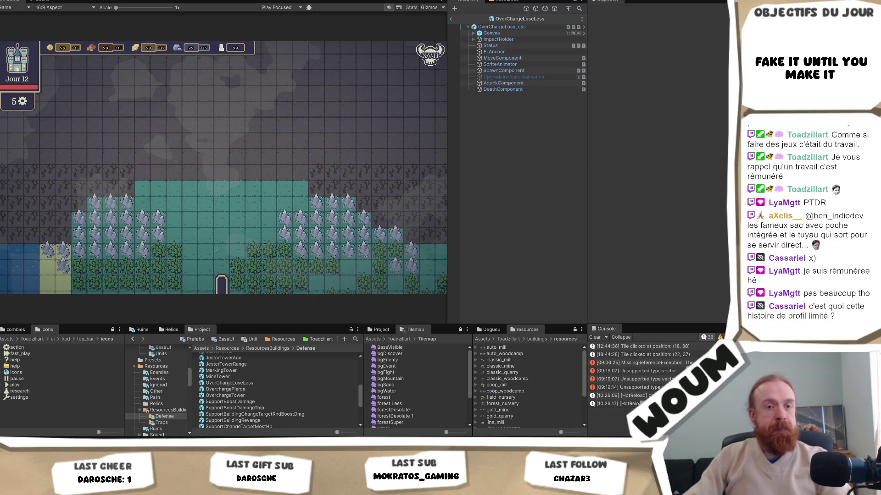
key("alt+Tab")
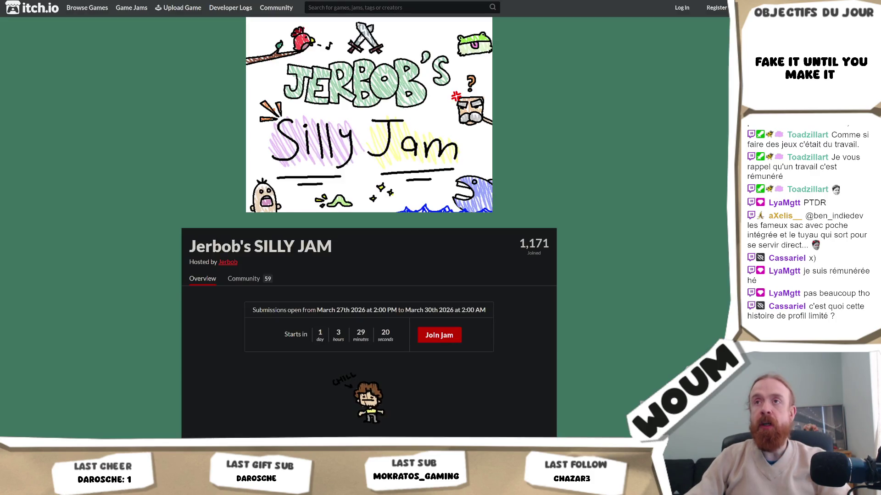
key("ctrl+Tab")
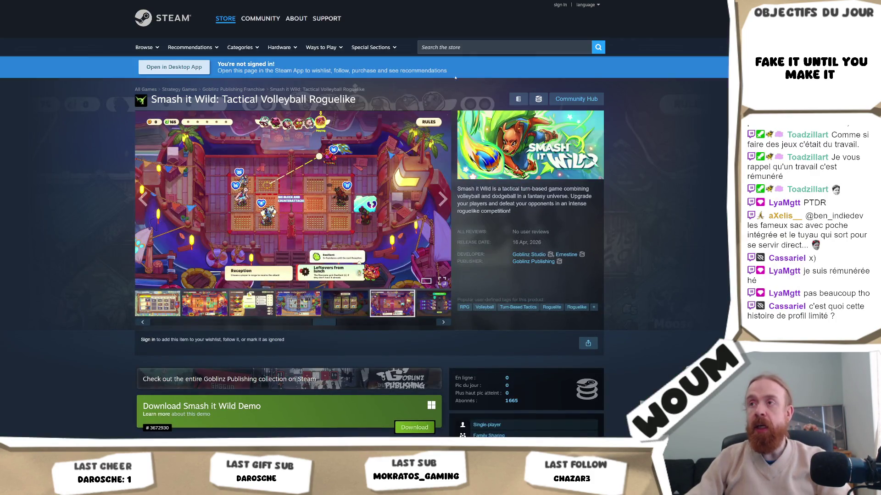
left_click(448, 47)
type("kitty's last")
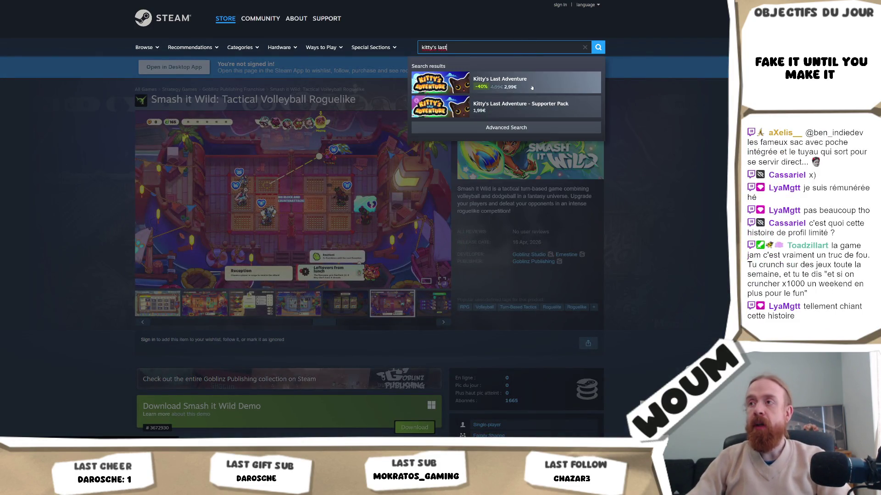
left_click(532, 88)
scroll(577, 217, "down", 1)
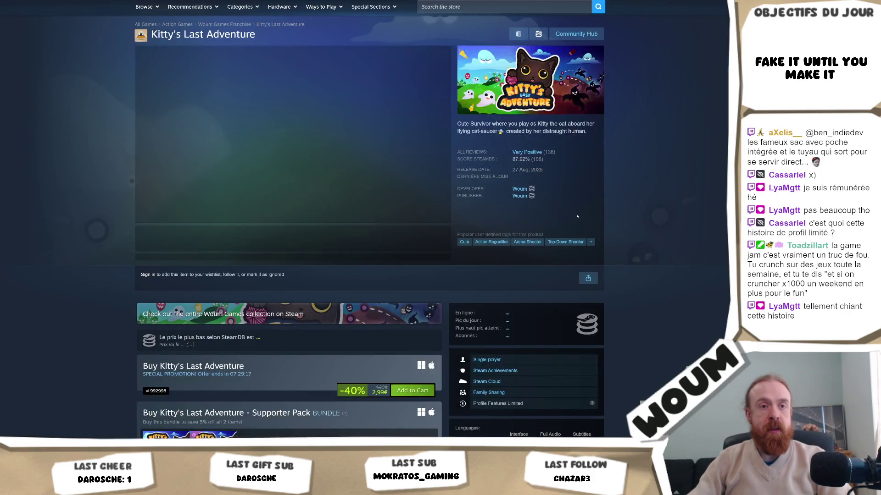
scroll(577, 216, "down", 3)
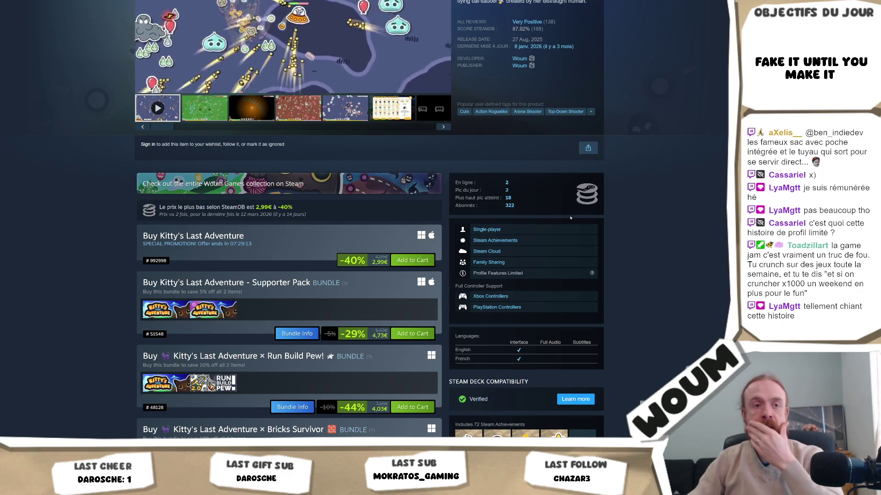
scroll(593, 215, "down", 1)
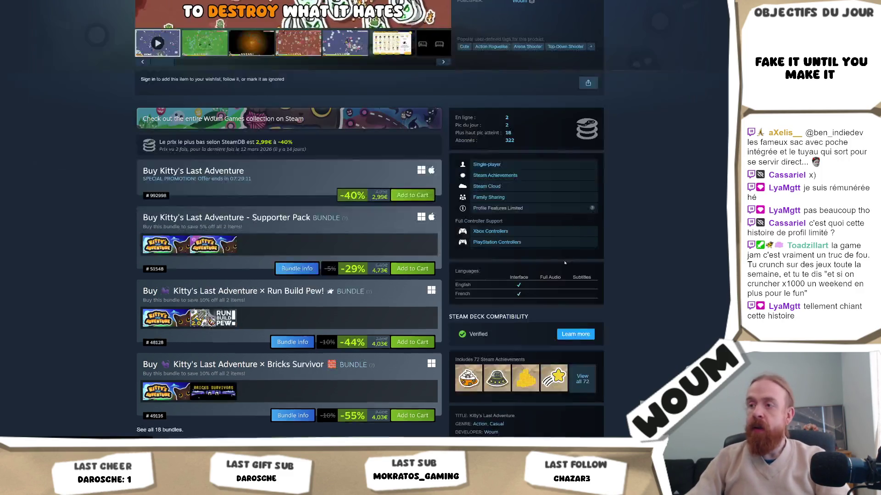
scroll(579, 195, "down", 2)
scroll(580, 195, "up", 2)
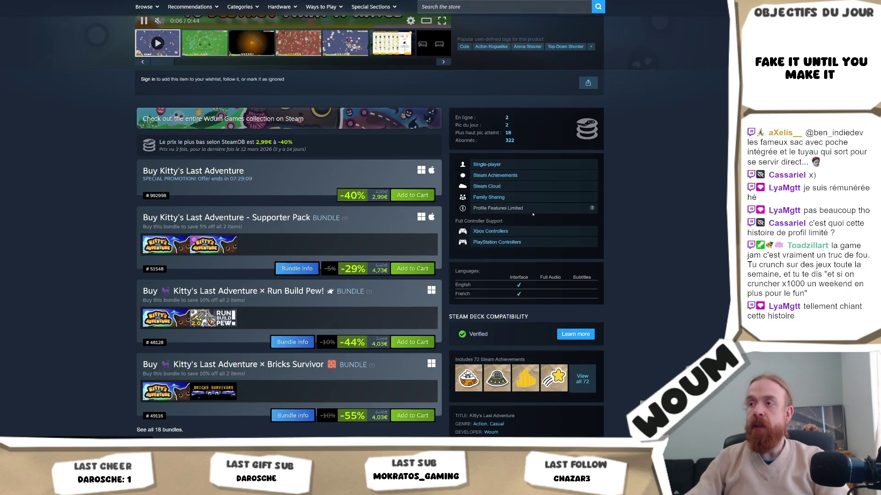
mouse_move(592, 207)
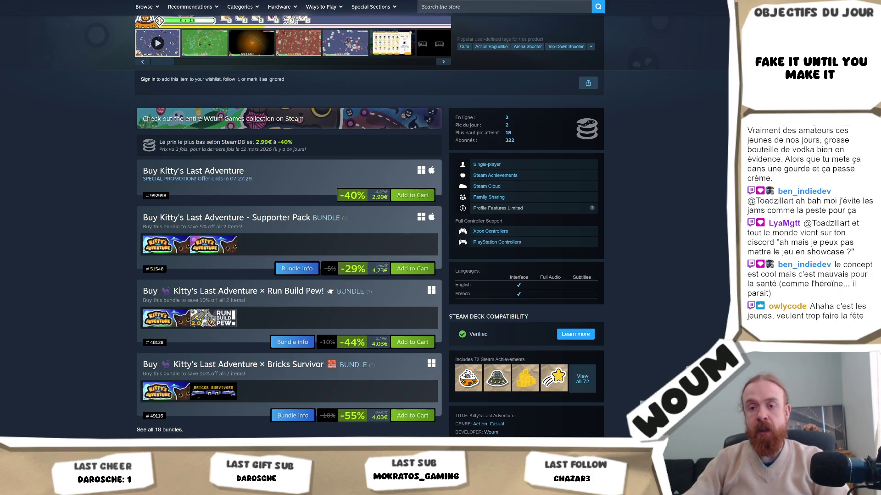
key("alt+Tab")
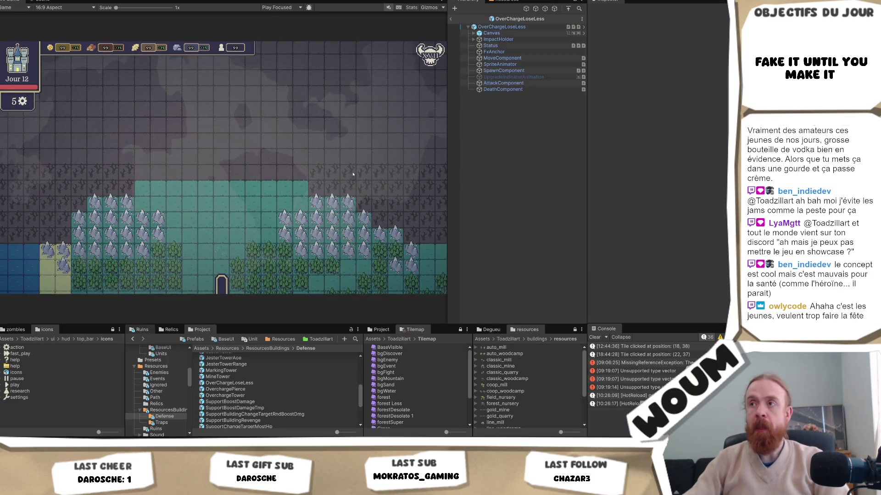
Step: Narrow Unity's Game view by shifting the Hierarchy splitter left, then return to the Steam page
scroll(326, 378, "down", 5)
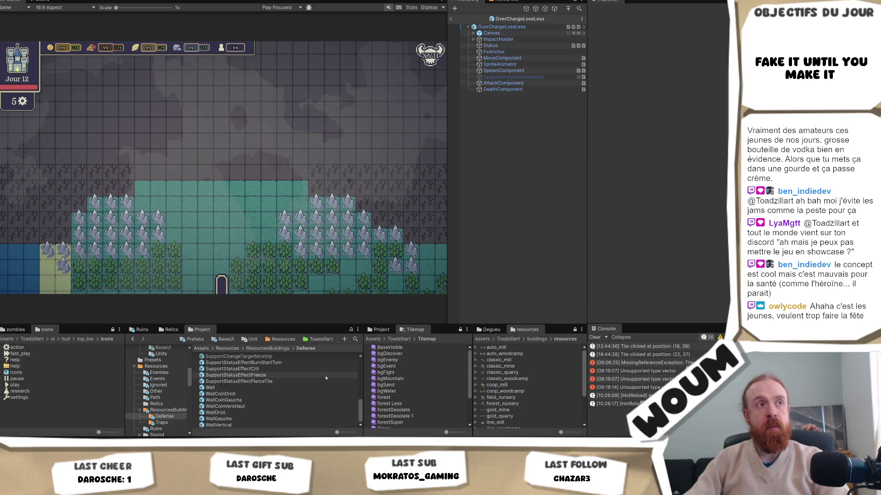
scroll(326, 378, "up", 10)
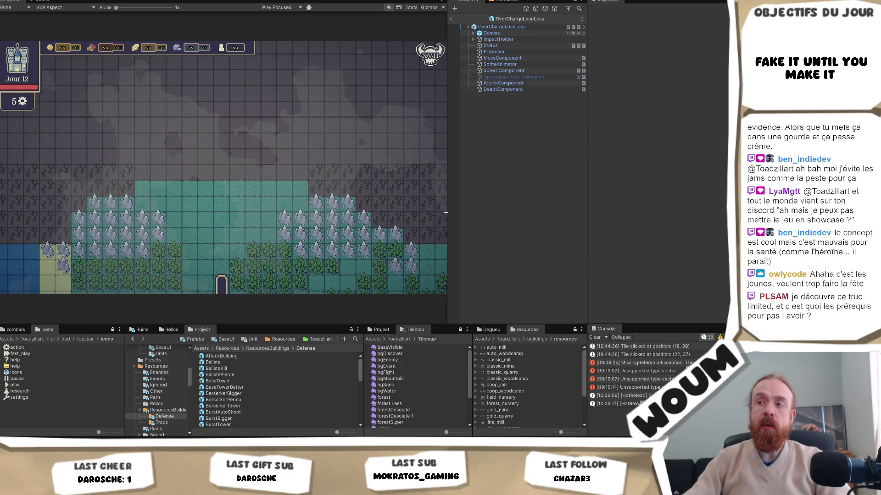
left_click_drag(447, 214, 439, 218)
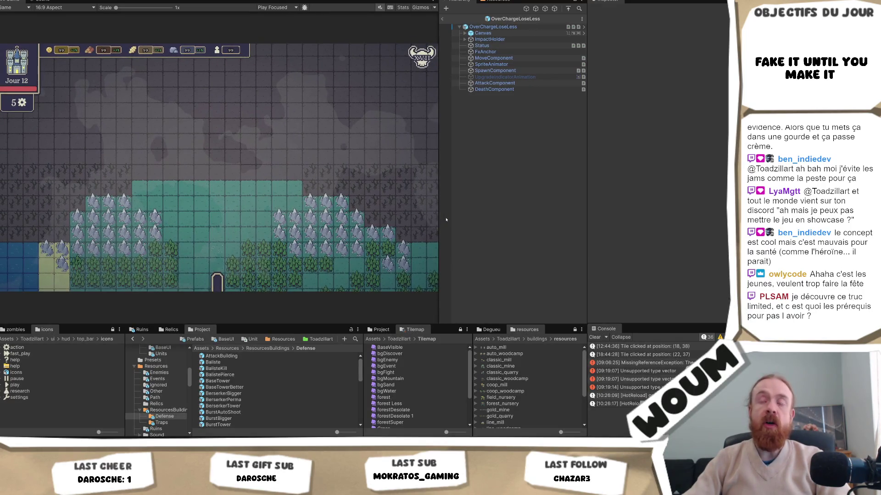
key("alt+Tab")
scroll(644, 235, "up", 4)
scroll(643, 235, "down", 4)
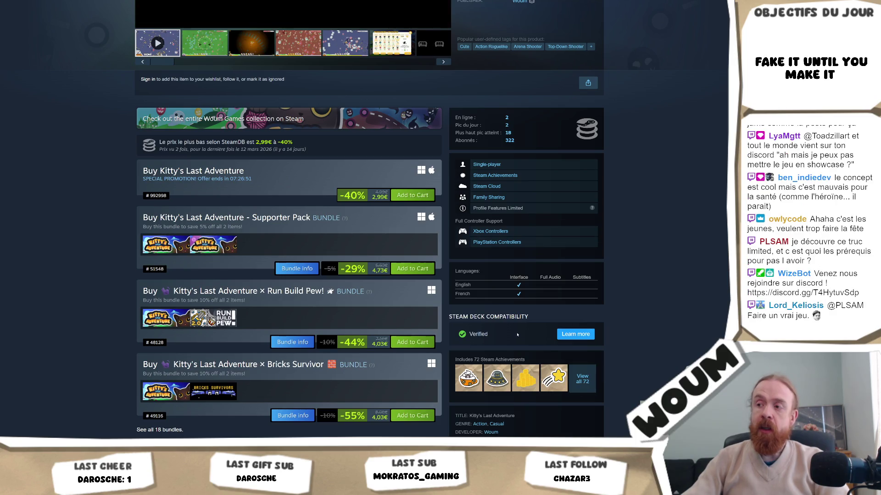
left_click(581, 380)
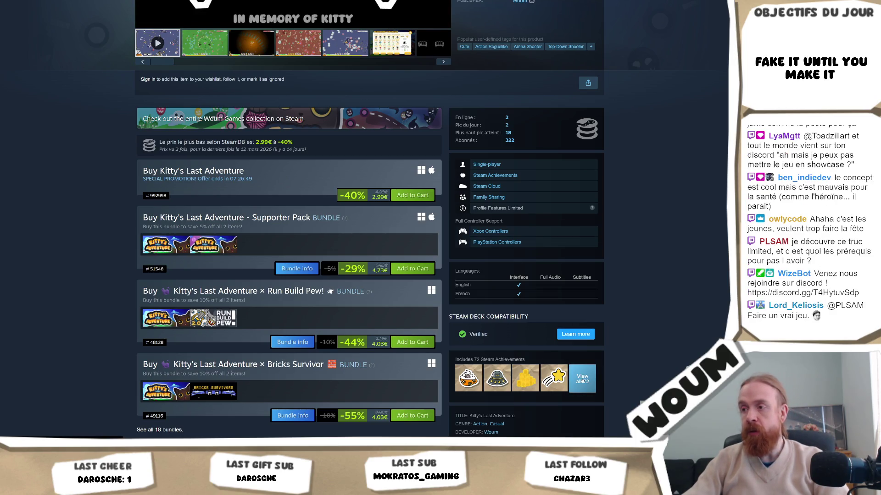
scroll(460, 285, "down", 3)
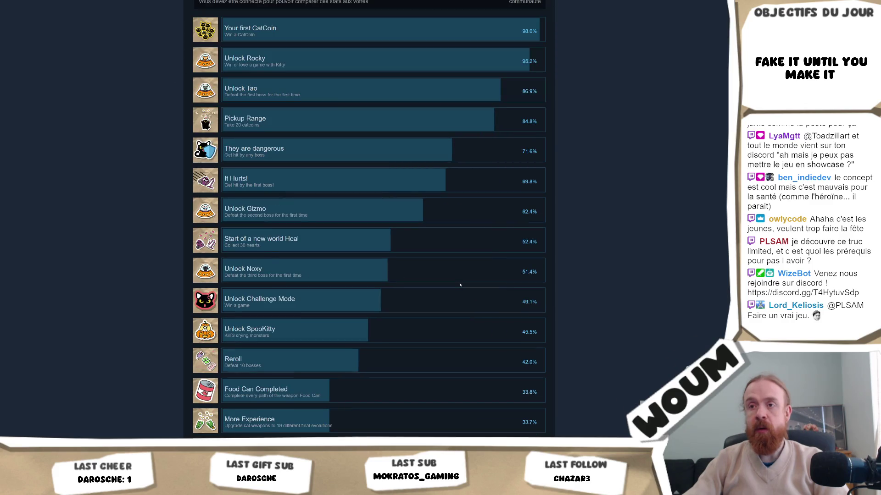
scroll(459, 285, "down", 5)
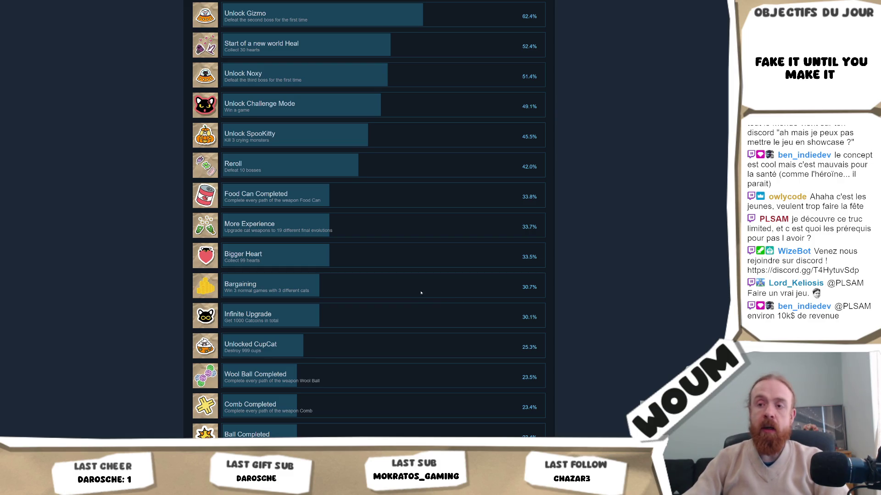
key("alt+Left")
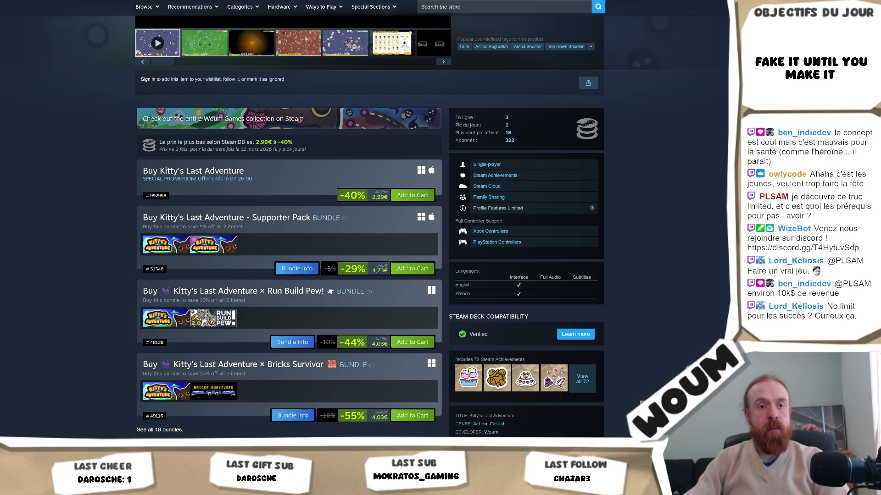
scroll(467, 60, "up", 5)
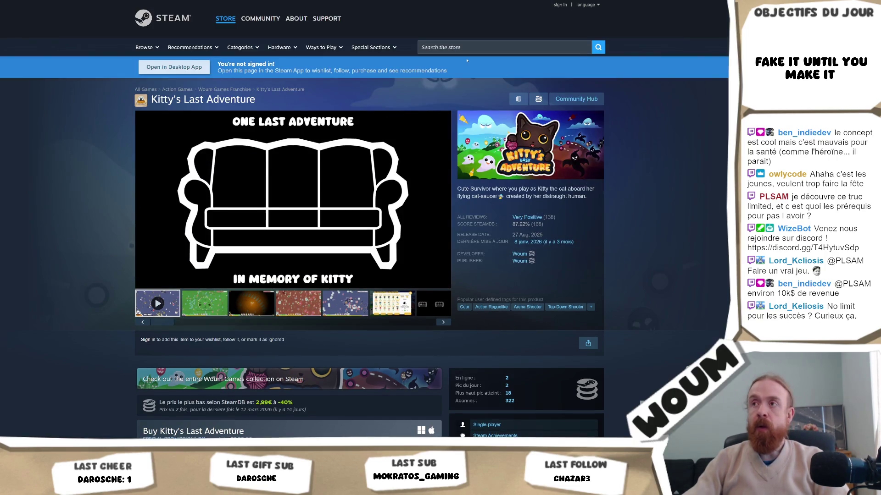
Step: Search the store for 'isaac' and browse The Binding of Isaac: Rebirth page's bundles
left_click(467, 47)
type("isaac")
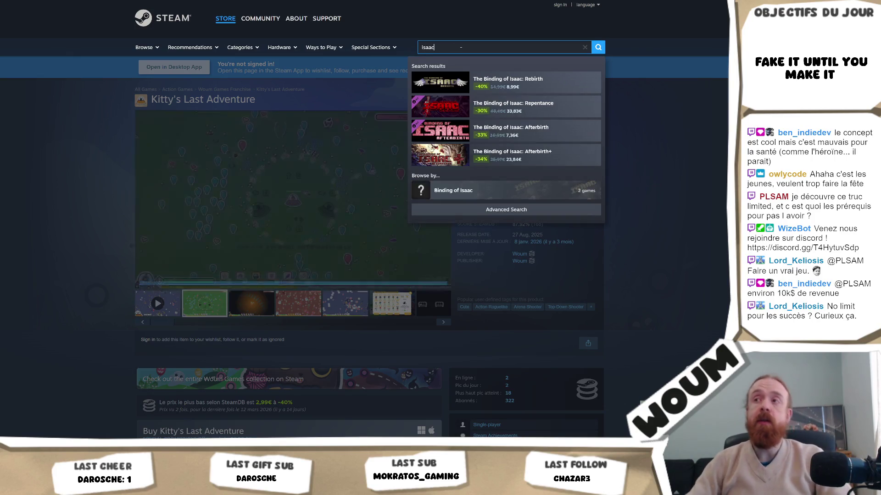
left_click(504, 83)
scroll(635, 281, "down", 5)
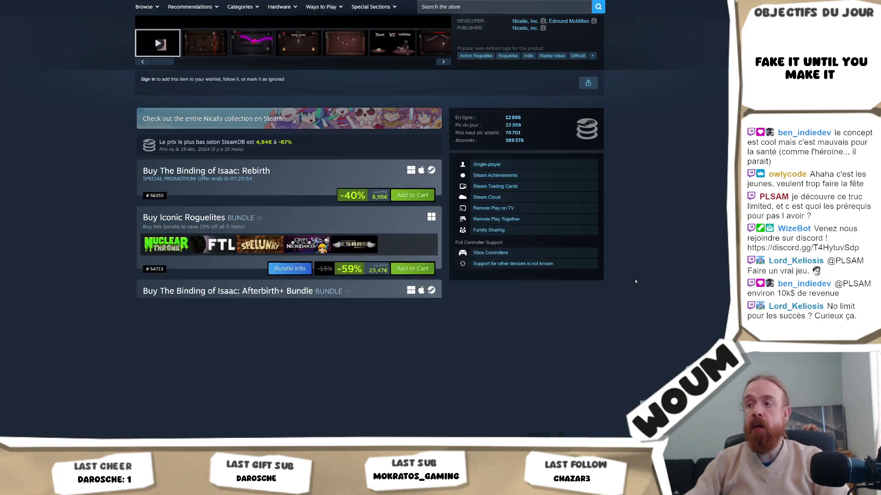
scroll(638, 278, "down", 4)
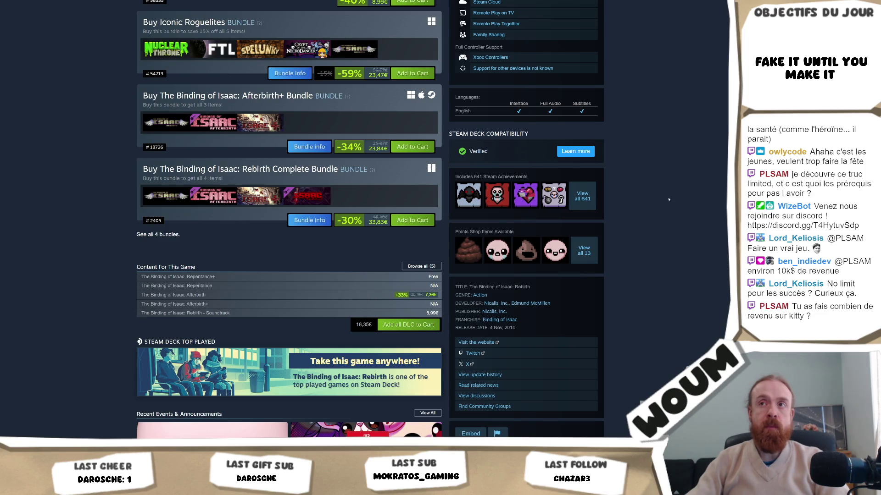
scroll(669, 199, "up", 5)
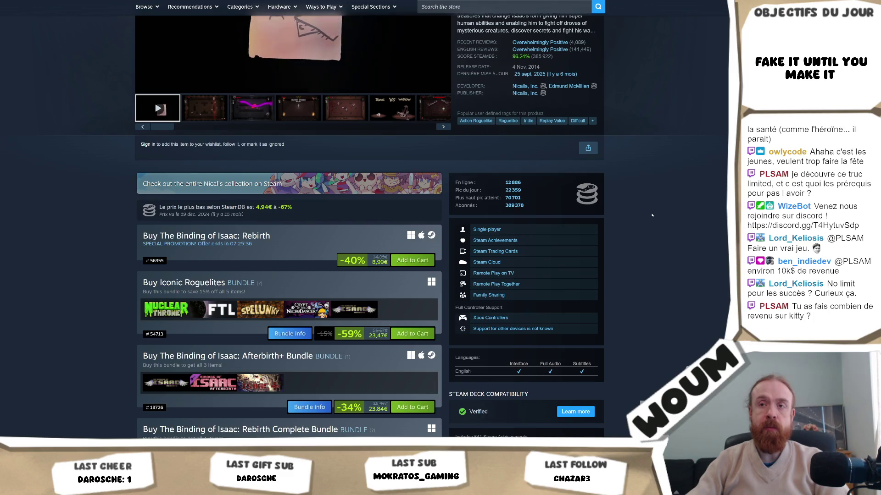
scroll(652, 215, "down", 1)
scroll(652, 215, "down", 2)
Step: Glance at Unity, then open Isaac's global achievement stats (641 achievements)
mouse_move(61, 489)
key("alt+Tab")
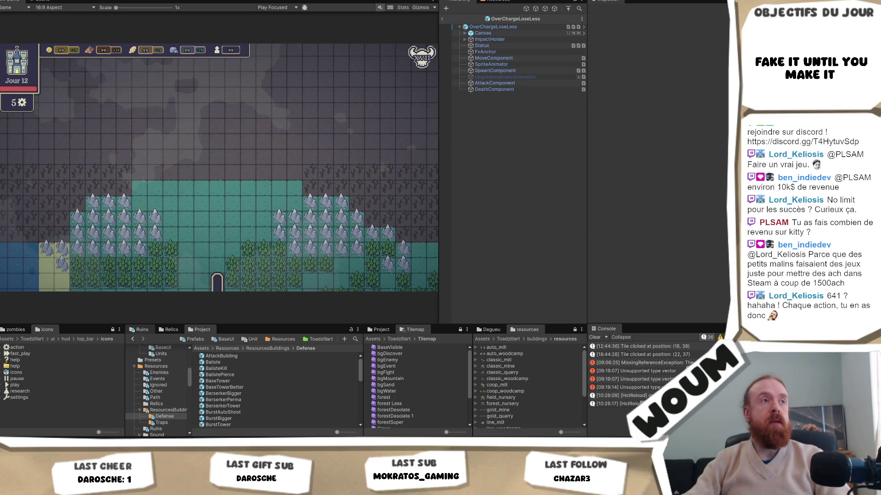
key("alt+Tab")
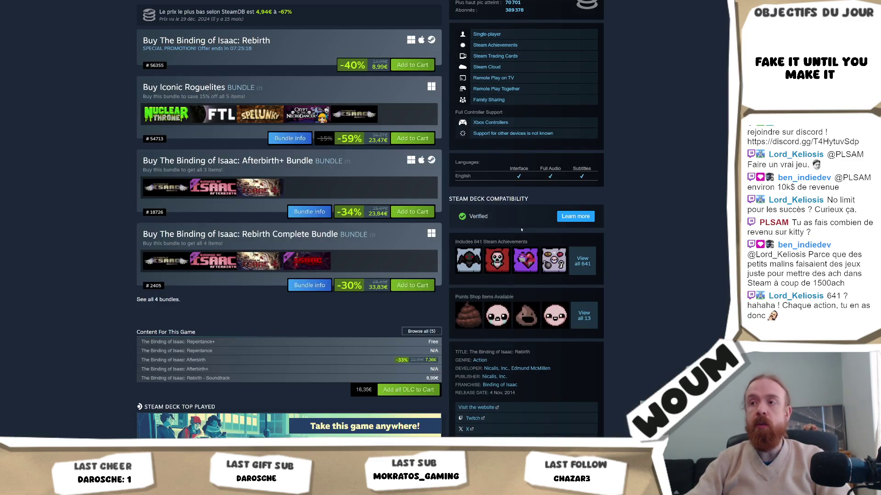
left_click(582, 261)
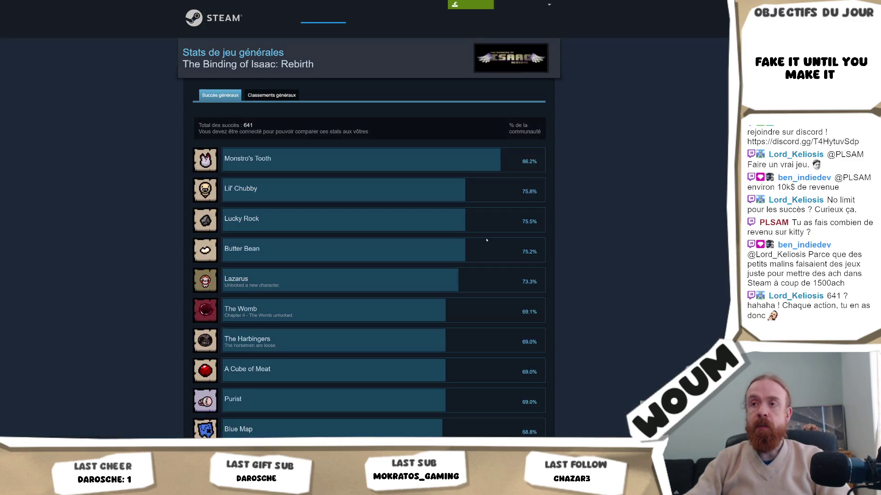
scroll(334, 167, "down", 4)
scroll(330, 229, "up", 4)
scroll(299, 163, "down", 15)
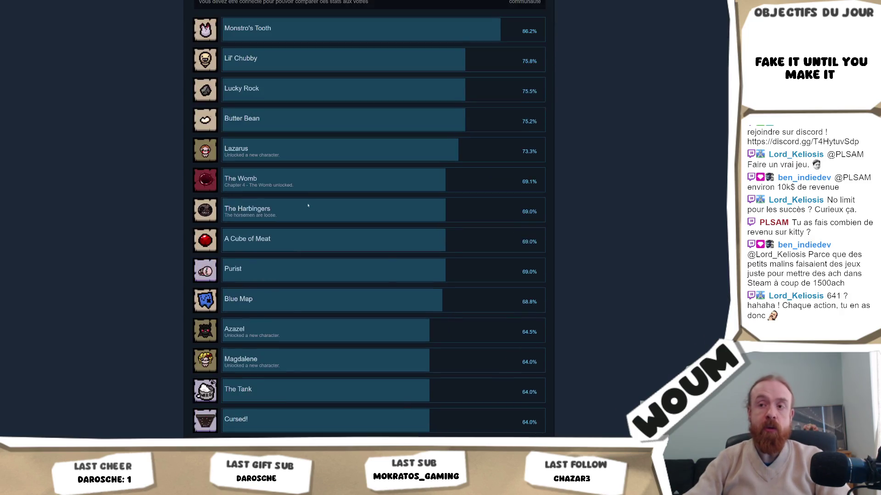
scroll(661, 245, "up", 15)
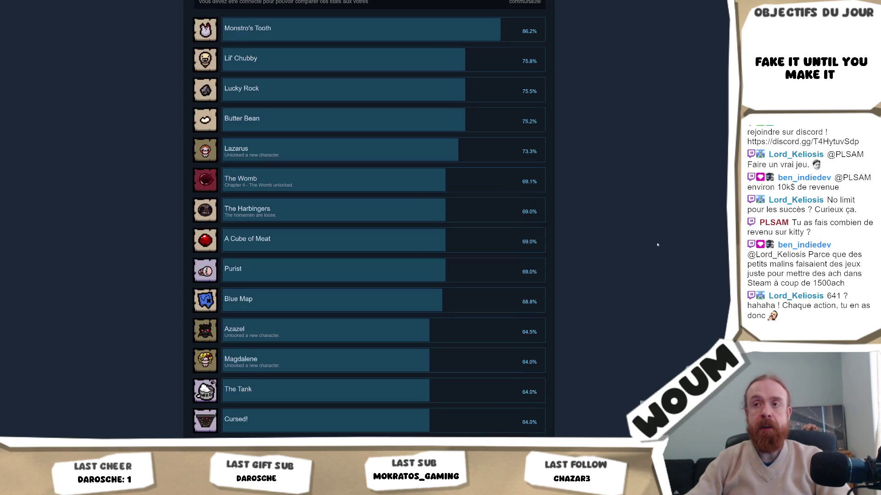
scroll(369, 219, "down", 20)
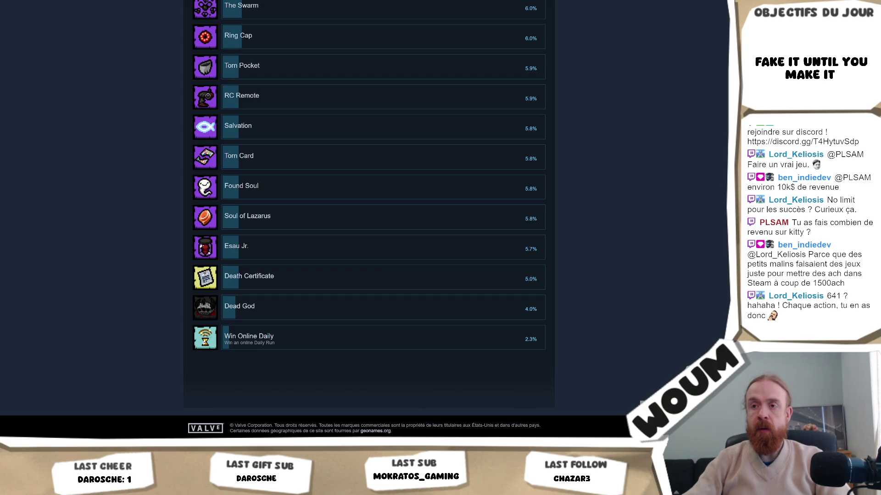
left_click_drag(231, 347, 222, 339)
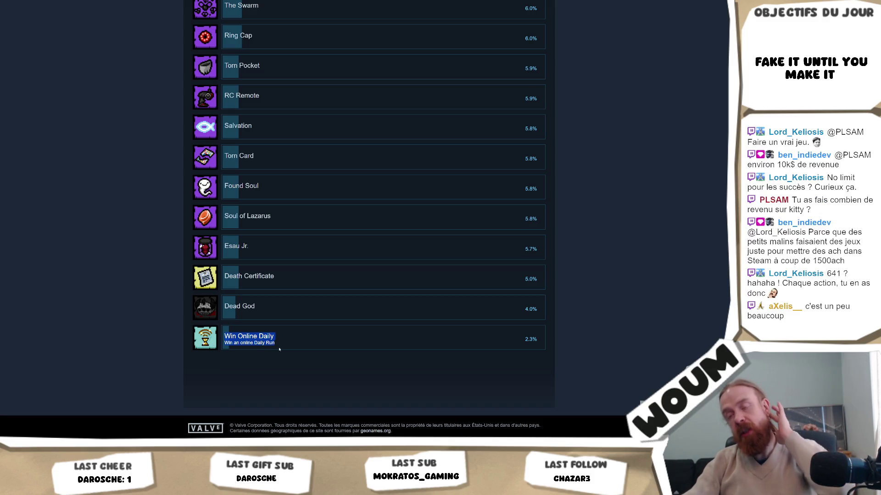
scroll(279, 349, "up", 3)
scroll(296, 330, "down", 3)
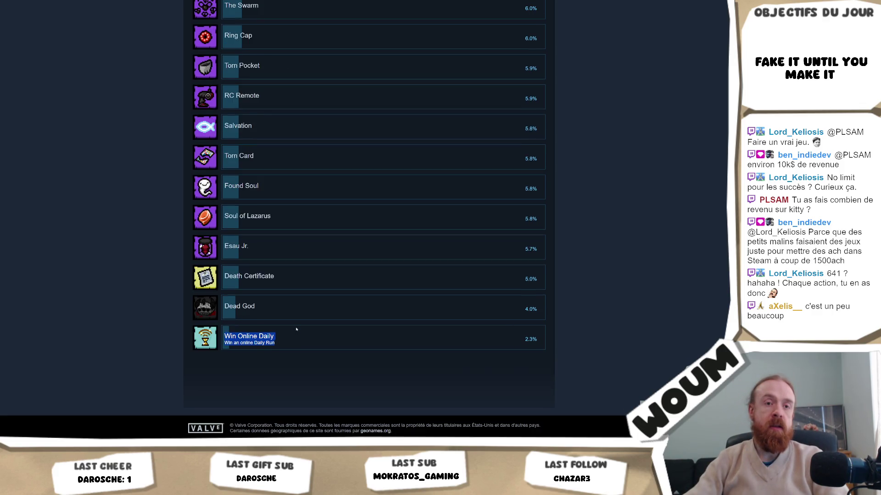
scroll(296, 329, "up", 10)
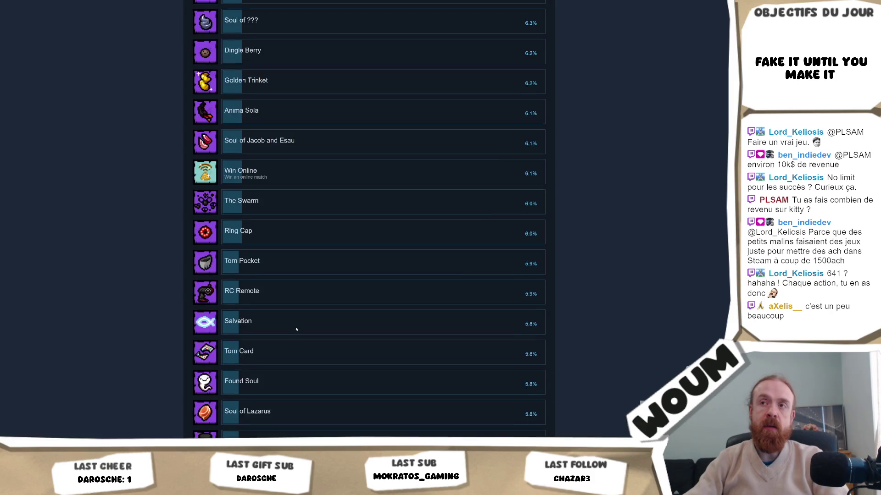
scroll(296, 330, "up", 15)
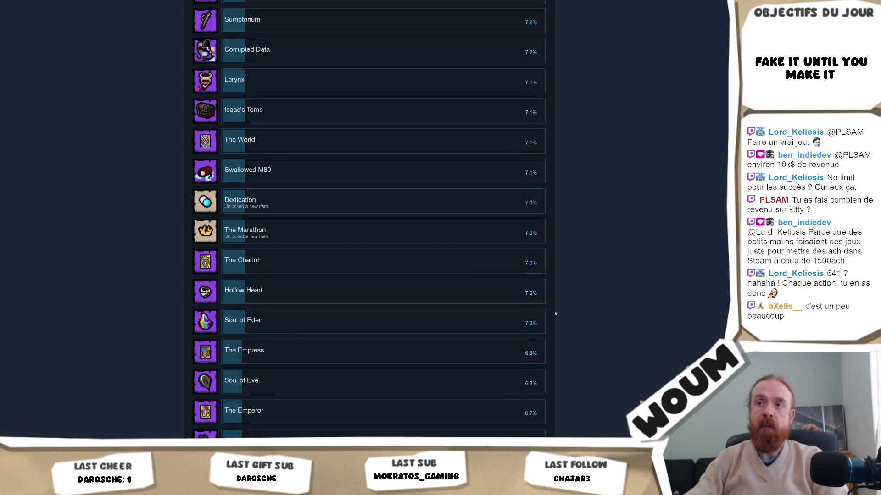
scroll(675, 350, "up", 20)
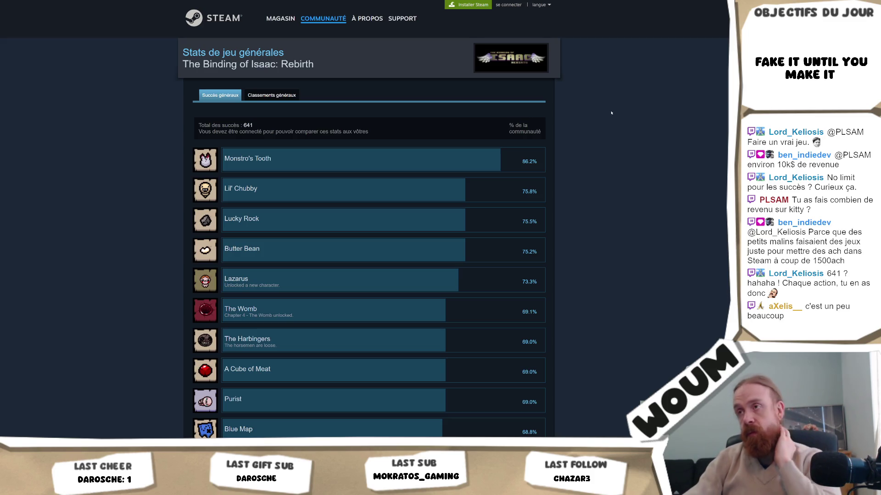
key("alt+Left")
scroll(581, 89, "up", 10)
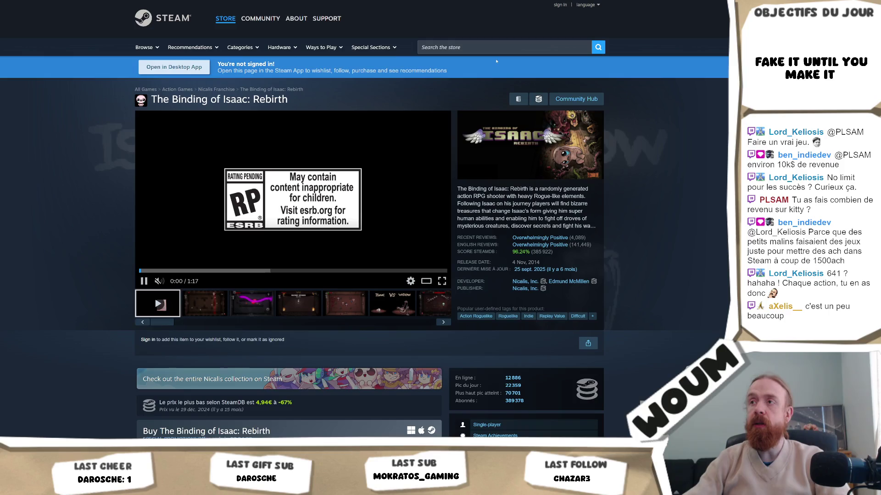
Step: Search 'mewge' and open Mewgenics' store page at its 26,09€ buy options and OST bundle
left_click(498, 48)
type("mewge")
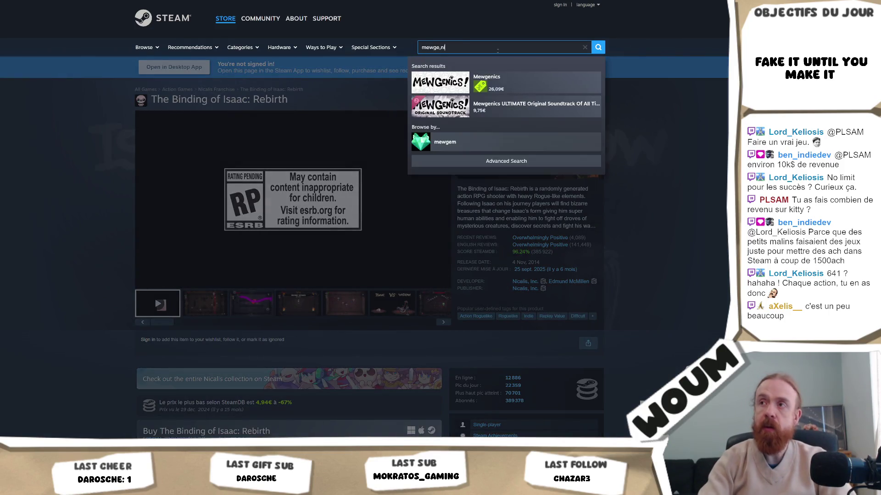
left_click(505, 83)
scroll(641, 165, "down", 2)
scroll(641, 165, "down", 5)
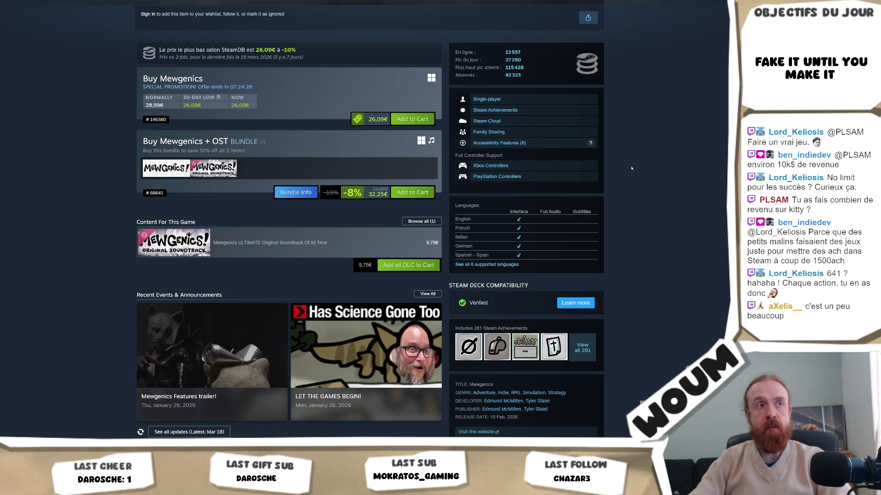
Step: Browse all 281 Mewgenics achievement percentages, then return to the Unity Editor
left_click(570, 351)
scroll(591, 263, "down", 15)
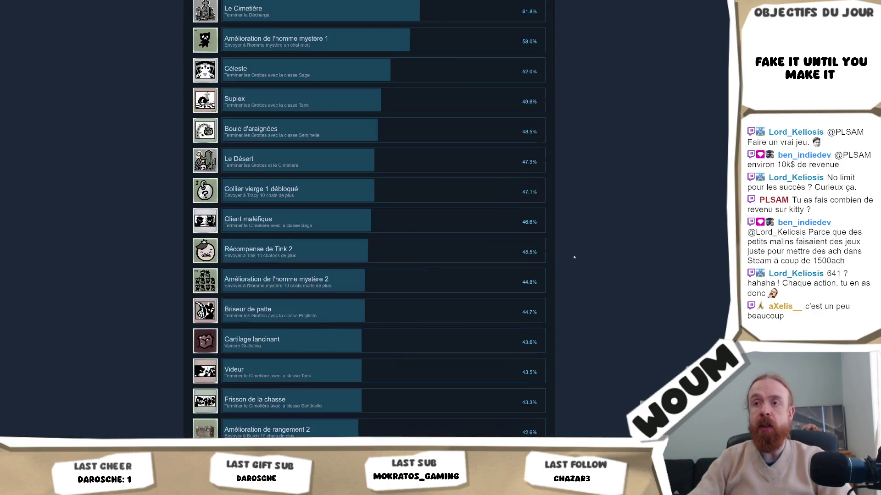
scroll(369, 219, "down", 20)
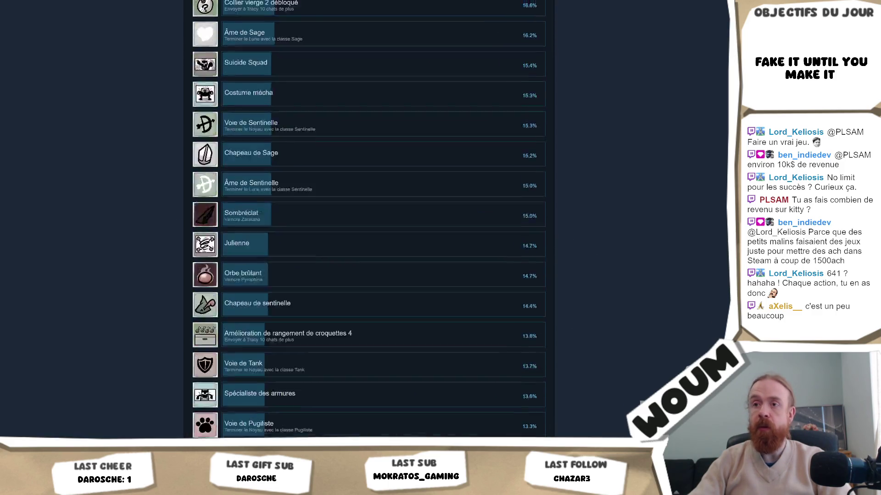
scroll(369, 219, "down", 10)
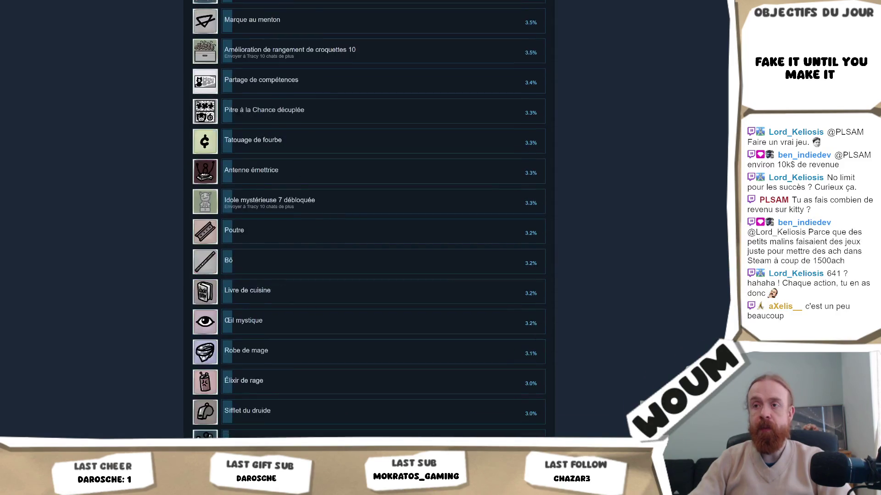
scroll(369, 220, "down", 20)
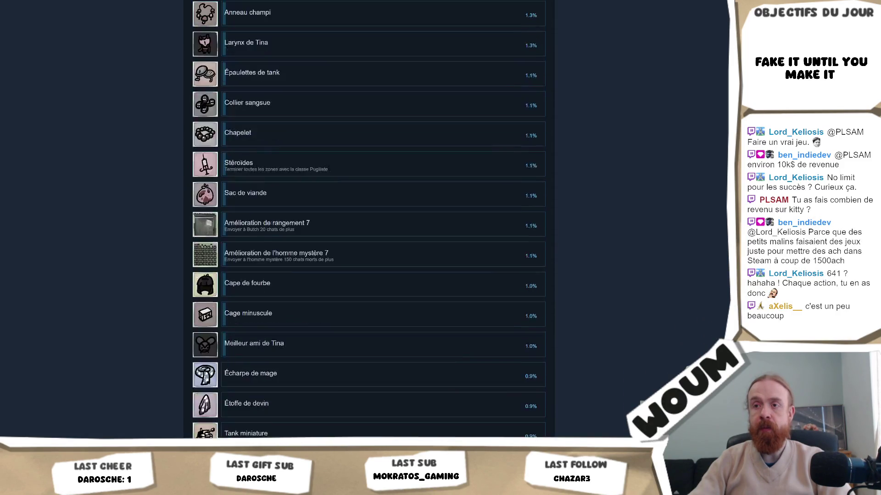
scroll(369, 219, "down", 15)
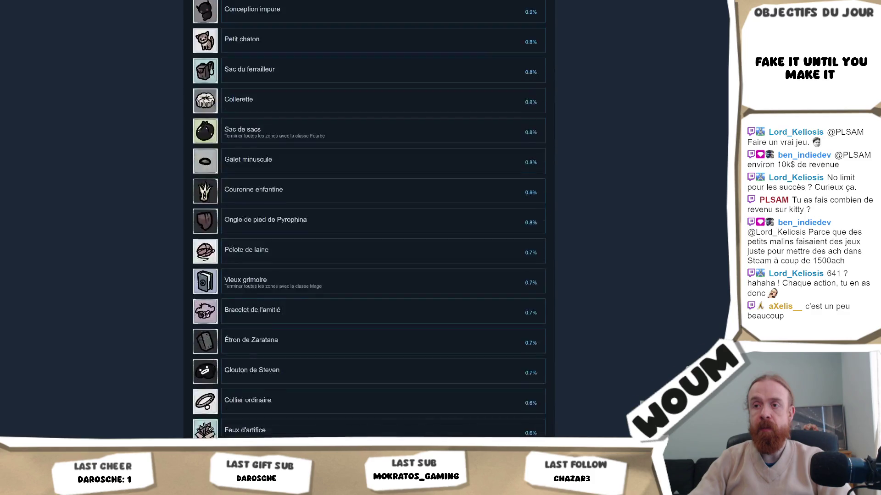
scroll(369, 219, "down", 15)
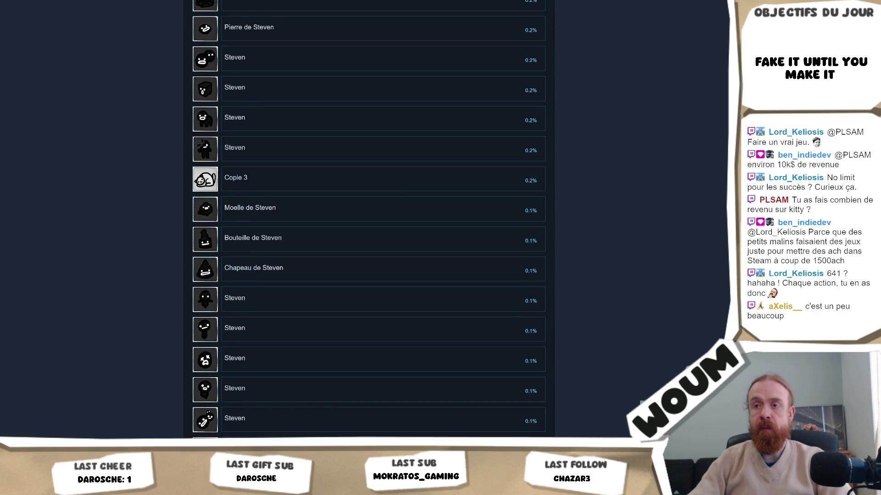
scroll(233, 308, "down", 3)
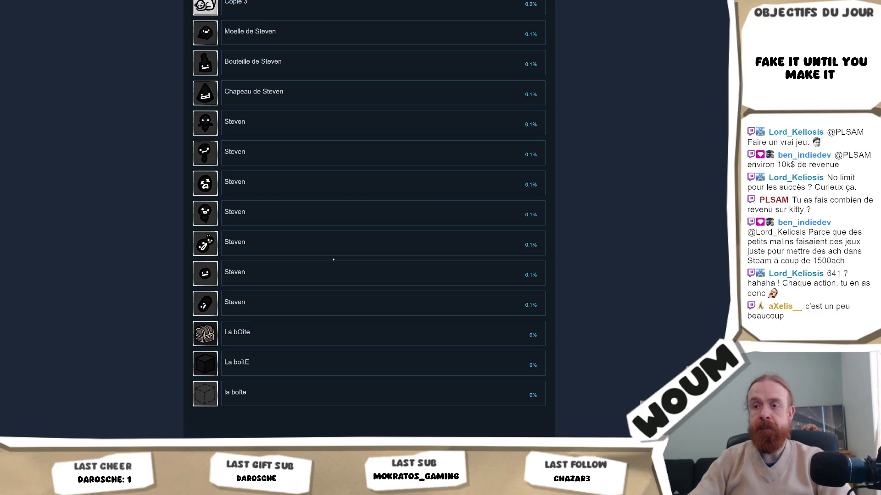
scroll(337, 252, "up", 20)
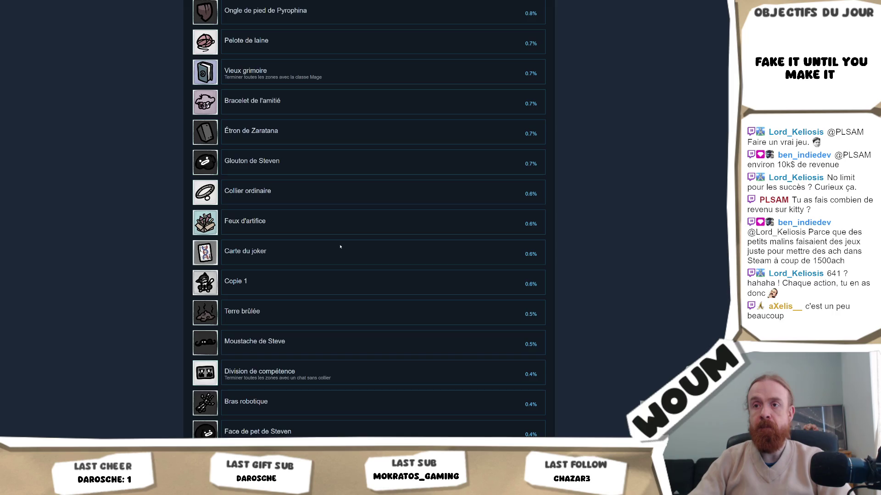
scroll(340, 247, "up", 15)
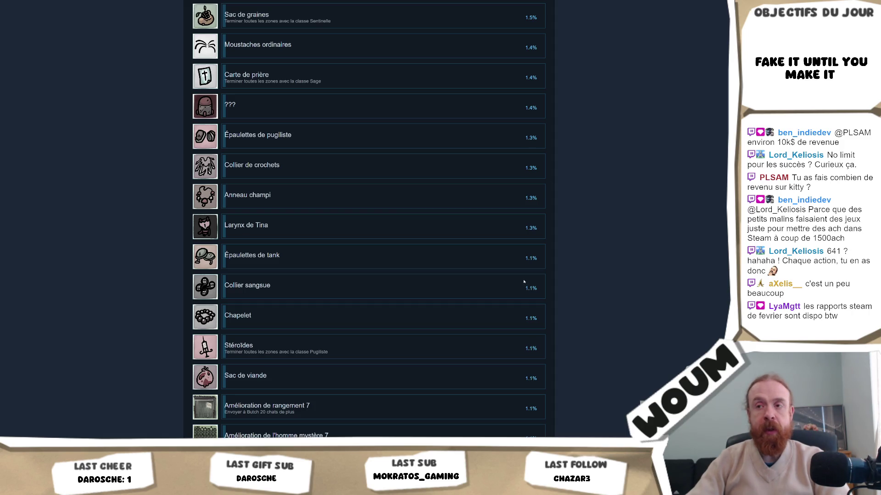
key("alt+Tab")
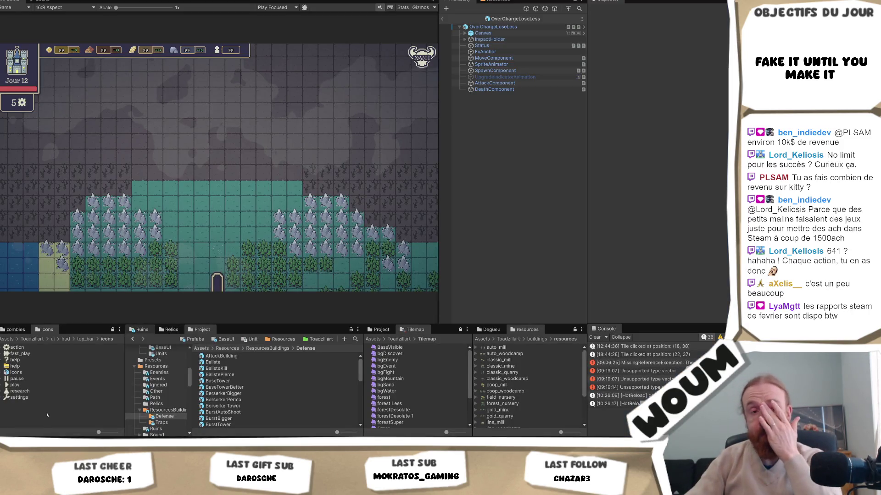
Step: Inspect OverChargeLoseLess's AttackComponent, then open the OverchargeTower prefab from the Defense folder
left_click(495, 83)
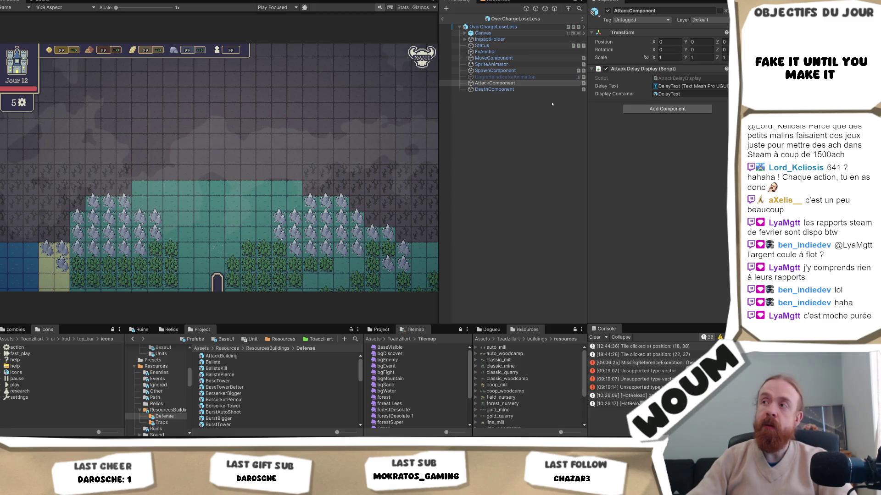
scroll(321, 386, "down", 5)
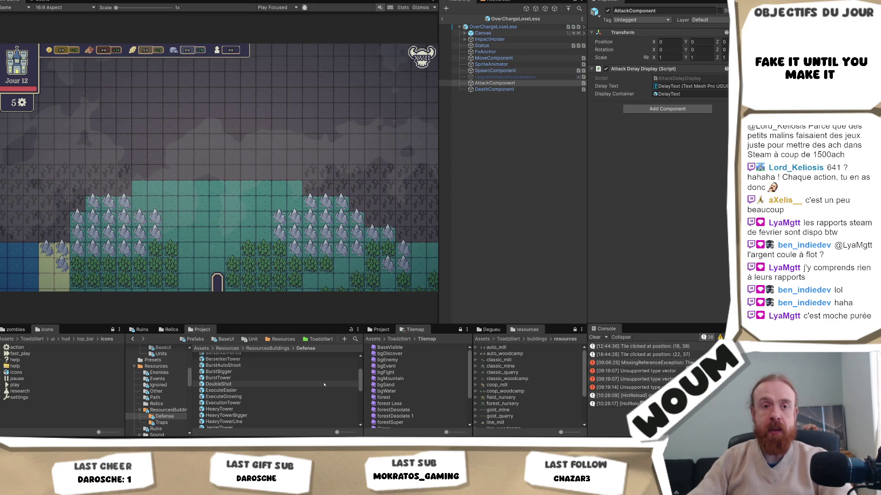
scroll(320, 387, "down", 1)
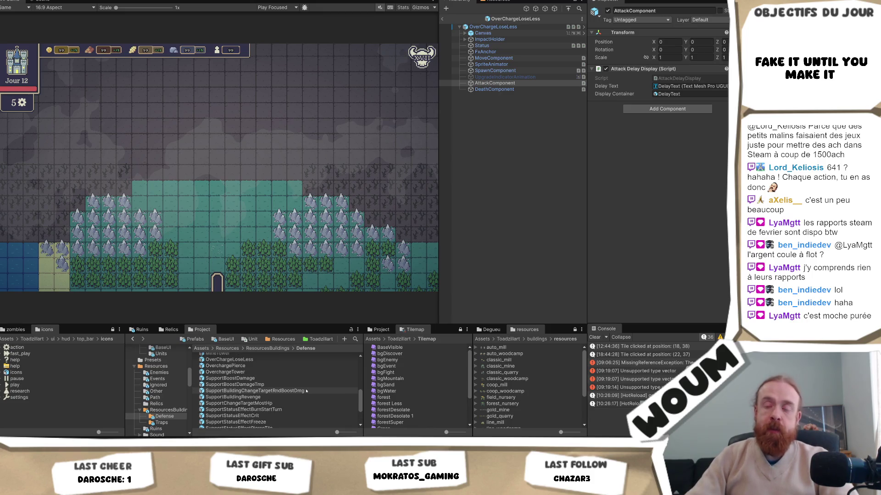
scroll(304, 391, "up", 3)
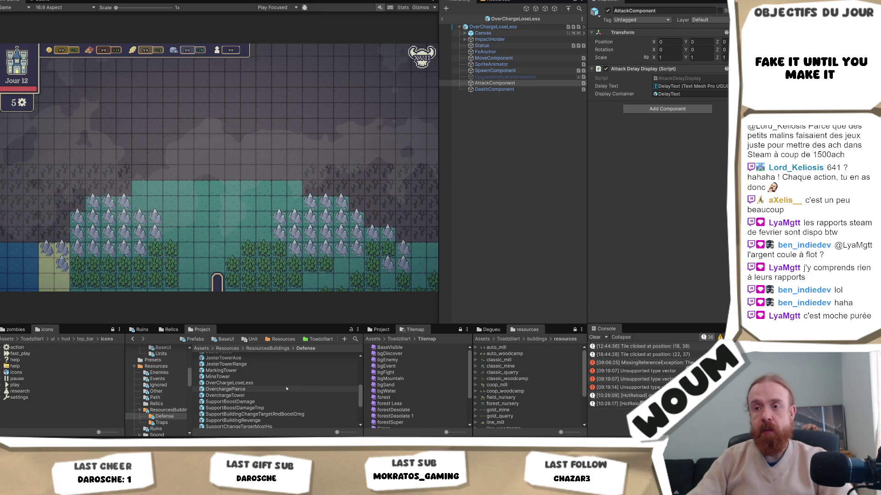
double_click(238, 395)
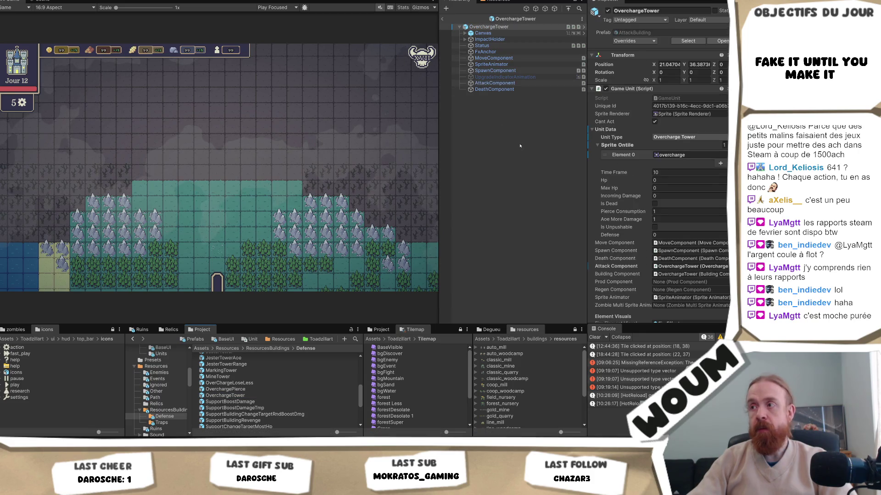
Step: Review OverchargeTower's attack: Closest targeting, Damage 0, 1×7 cone, Damage Per Turn 1
scroll(654, 175, "down", 5)
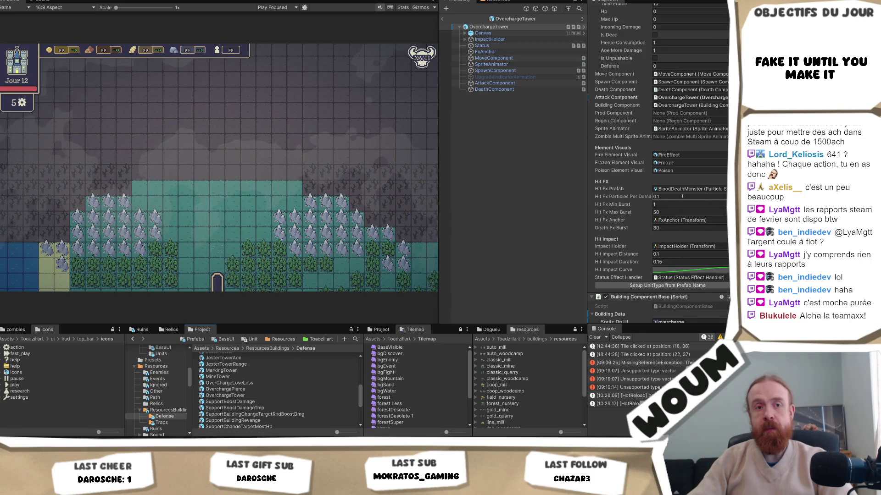
scroll(683, 213, "down", 15)
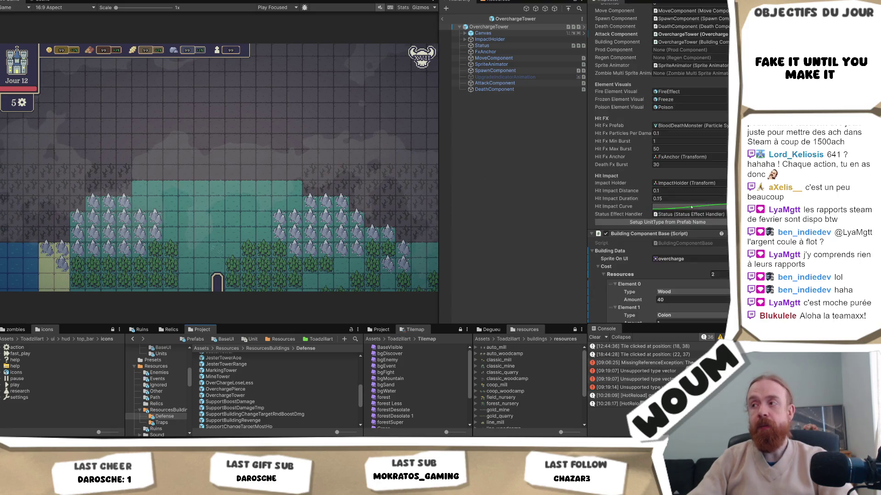
scroll(683, 211, "down", 5)
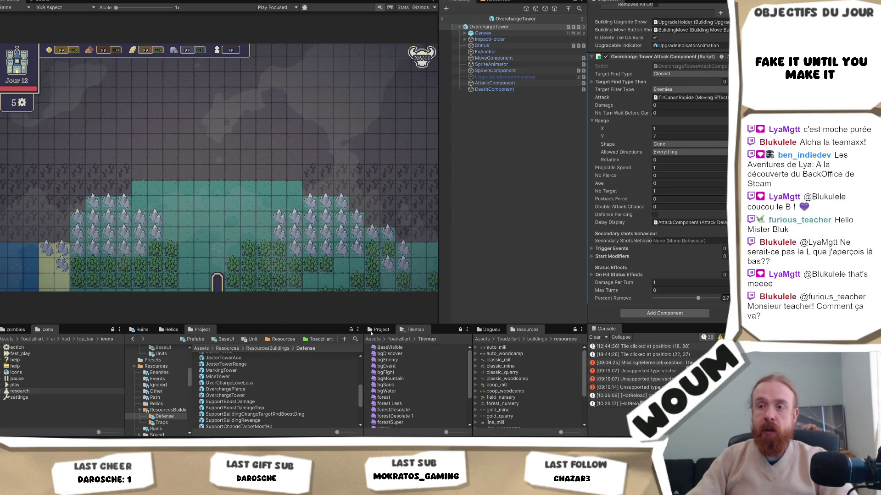
scroll(318, 401, "up", 10)
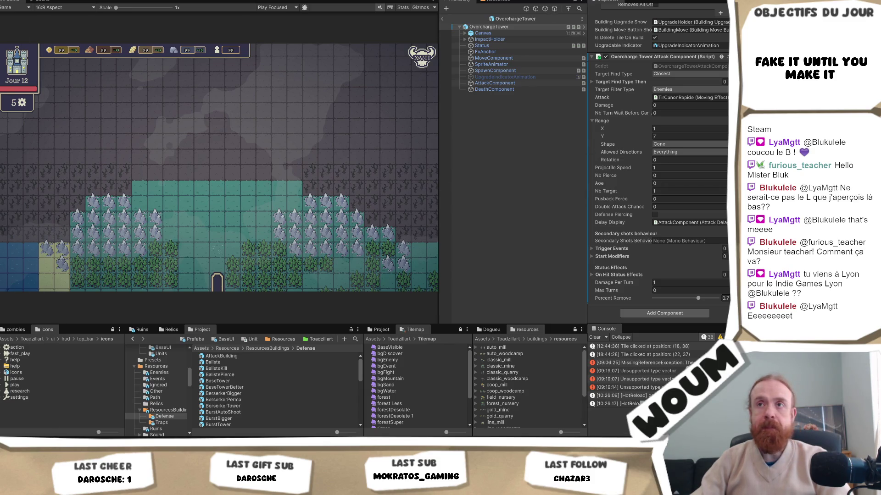
key("alt+Tab")
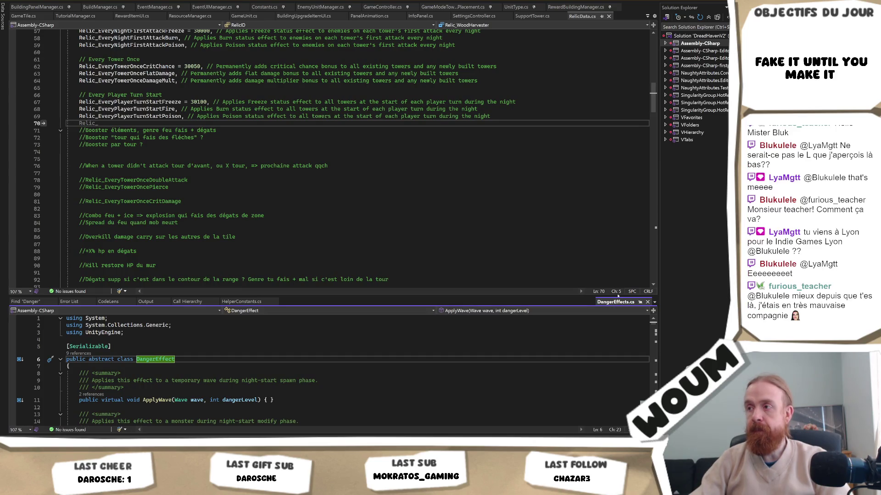
Step: Dock DangerEffects.cs into the main editor and scroll through it
mouse_move(614, 302)
left_mouse_down()
mouse_move(596, 28)
mouse_move(413, 67)
mouse_move(332, 133)
mouse_move(333, 148)
left_mouse_up()
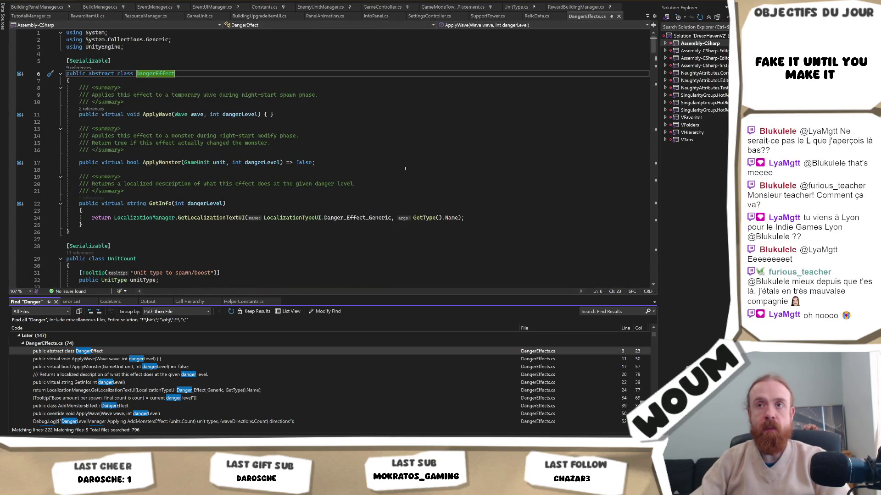
scroll(345, 257, "down", 5)
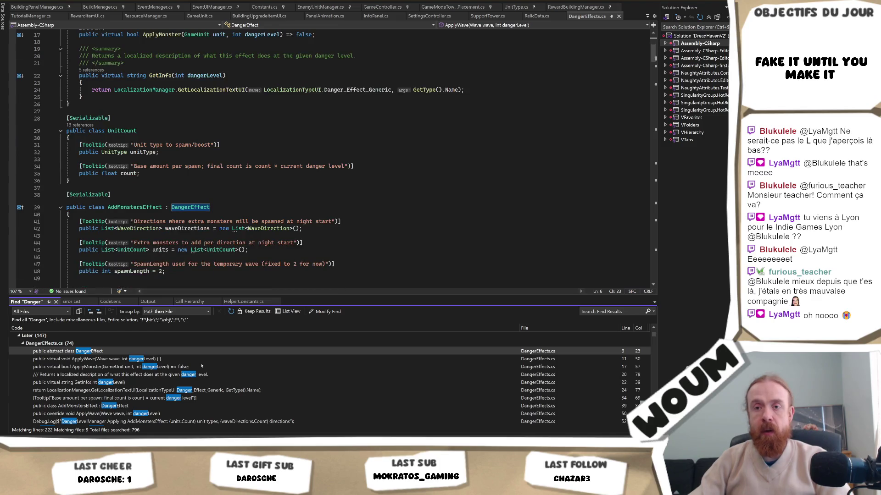
scroll(172, 401, "down", 1)
scroll(172, 402, "down", 2)
scroll(172, 402, "up", 2)
scroll(136, 128, "up", 5)
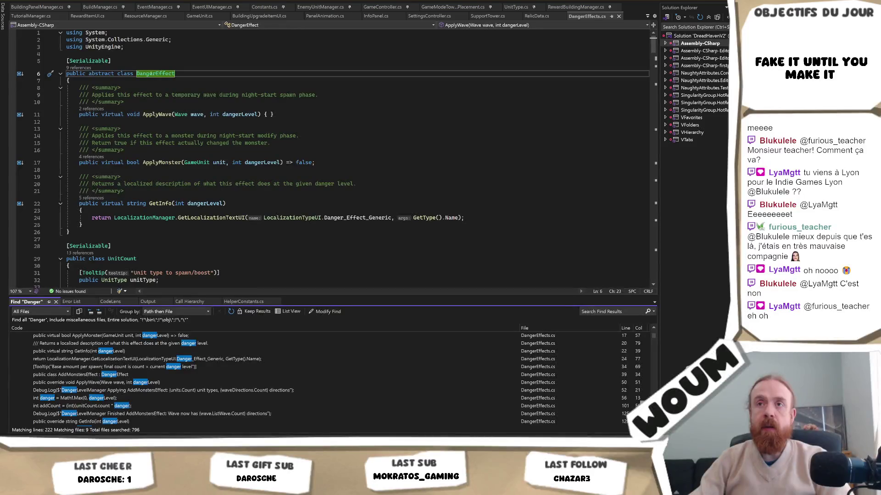
Step: List DangerEffect's references and jump to the AddArmorEffect class at line 263
left_click(175, 74)
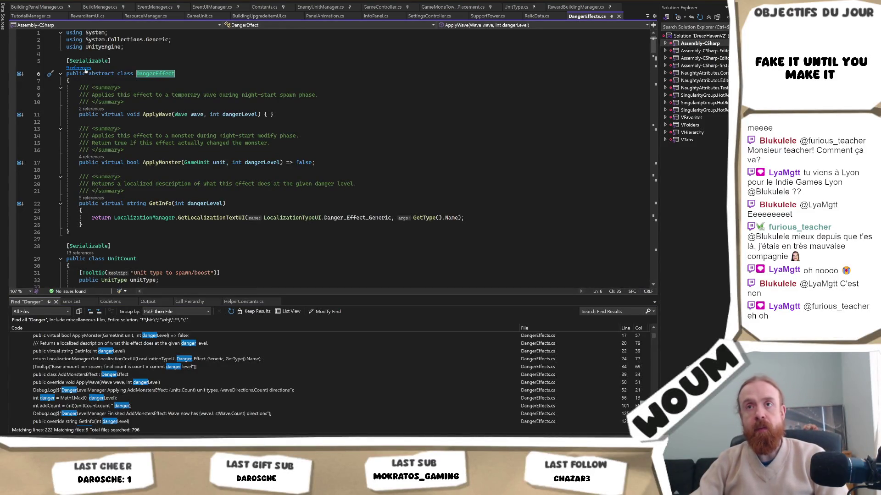
left_click(79, 67)
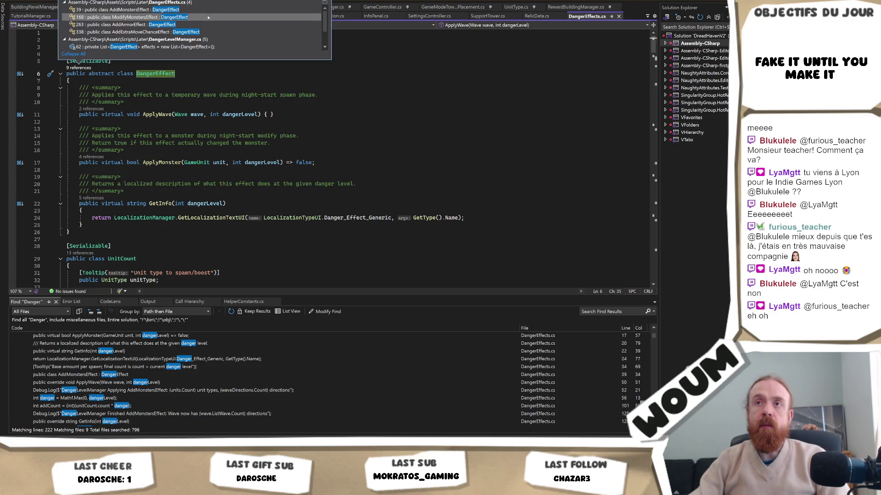
scroll(208, 27, "down", 2)
scroll(208, 36, "up", 3)
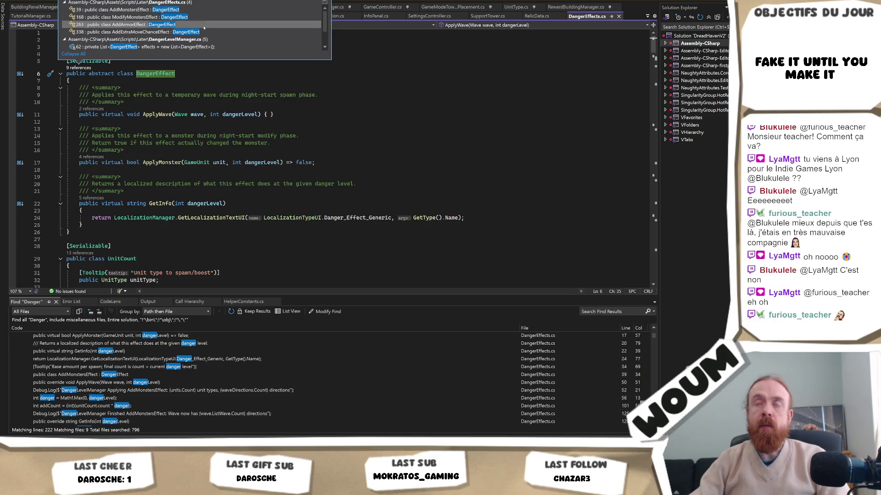
left_click(208, 24)
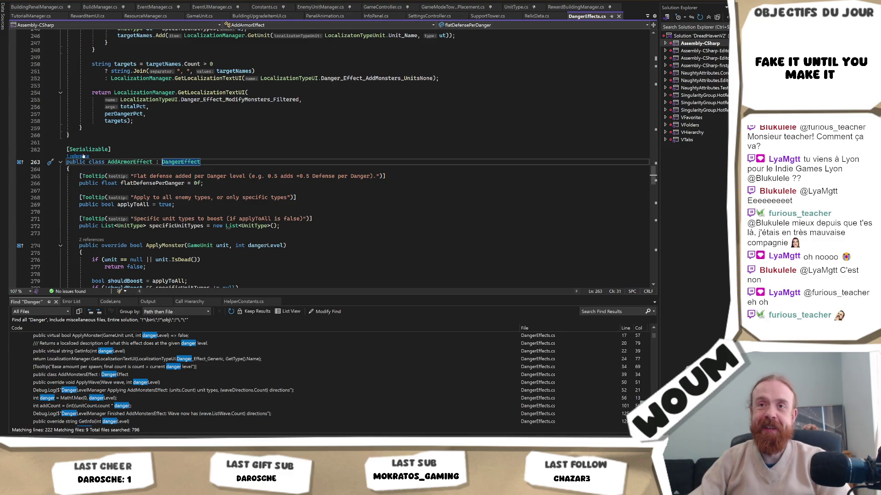
key("Down")
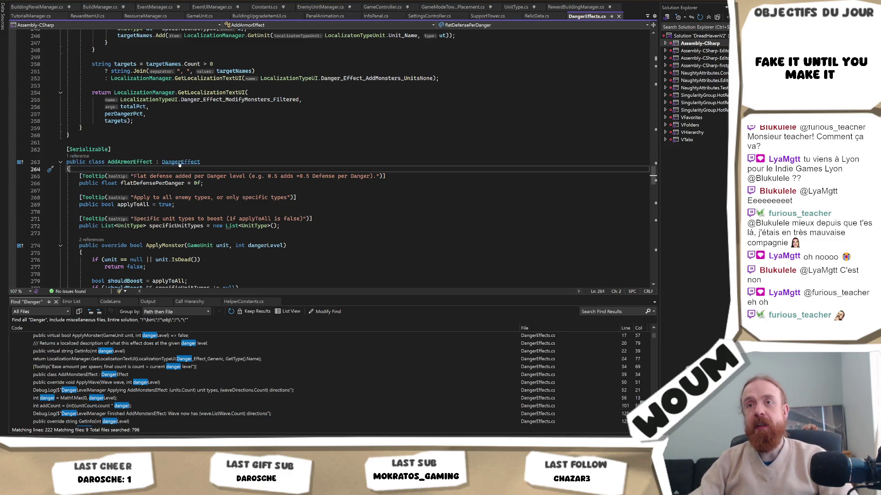
scroll(301, 142, "up", 15)
scroll(301, 142, "up", 16)
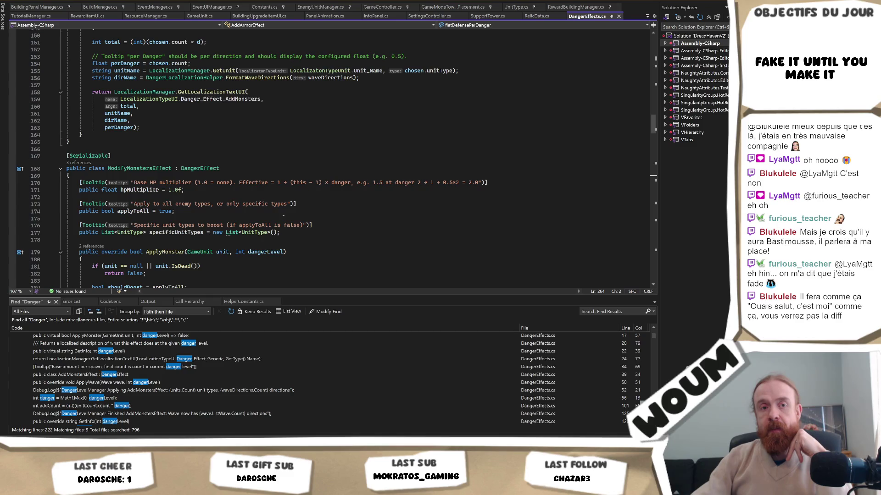
scroll(283, 215, "down", 2)
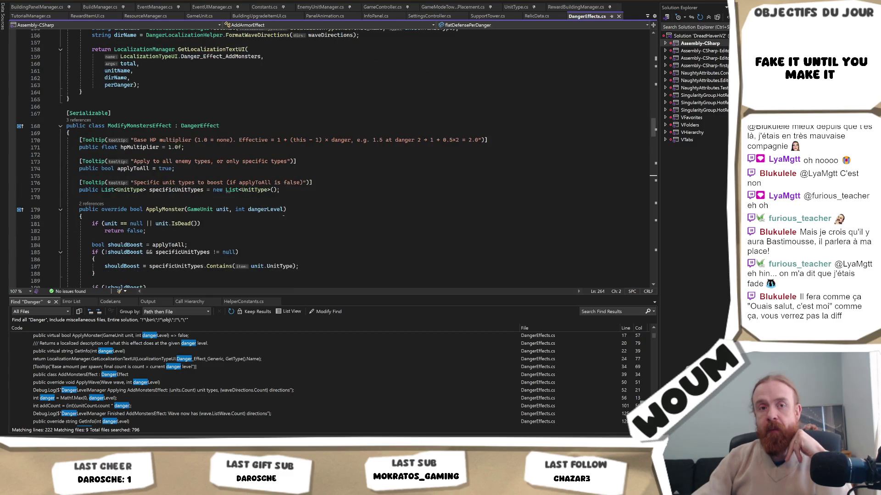
scroll(283, 216, "down", 1)
scroll(283, 215, "up", 2)
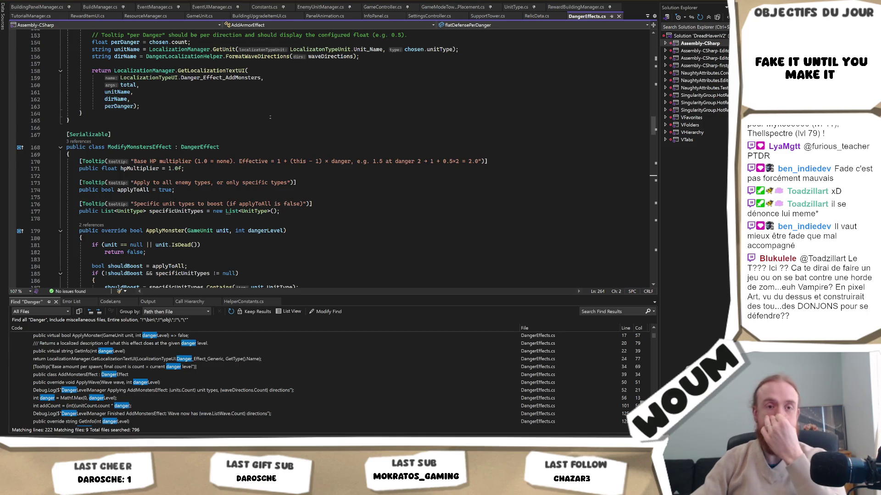
left_click(62, 408)
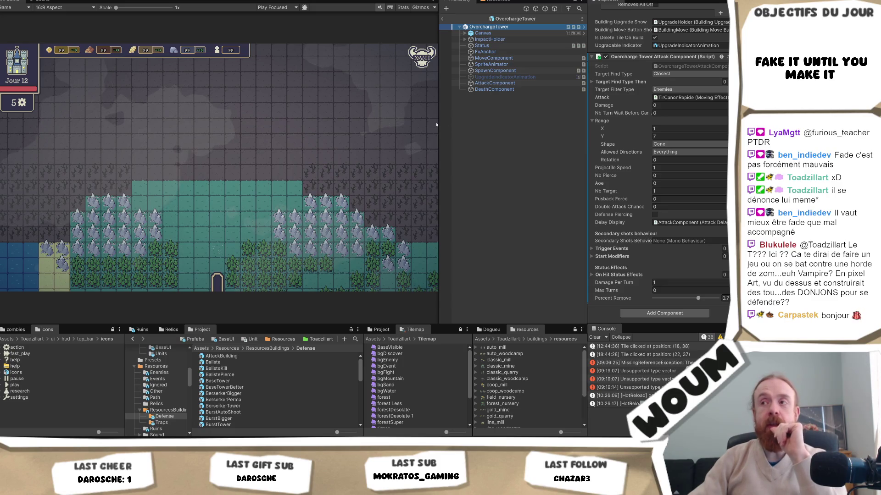
Step: Widen the Game view beside OverchargeTower's attack settings, then move to the Obsidian notes
mouse_move(436, 125)
left_mouse_down()
mouse_move(515, 131)
mouse_move(444, 142)
left_mouse_up()
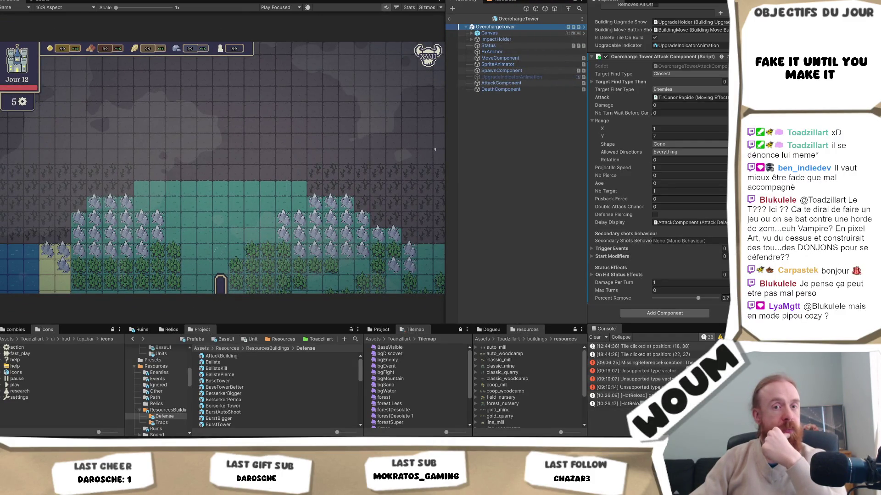
left_click(432, 151)
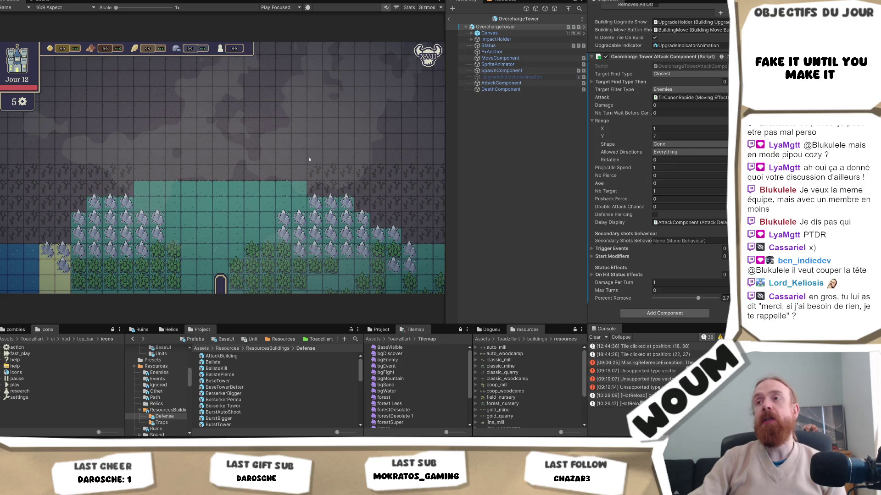
mouse_move(447, 136)
left_mouse_down()
mouse_move(498, 133)
mouse_move(486, 133)
left_mouse_up()
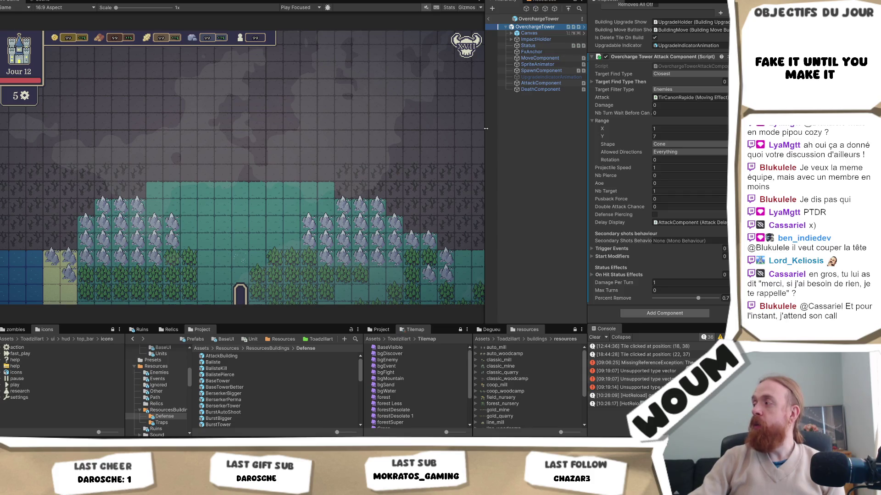
left_click_drag(486, 128, 481, 129)
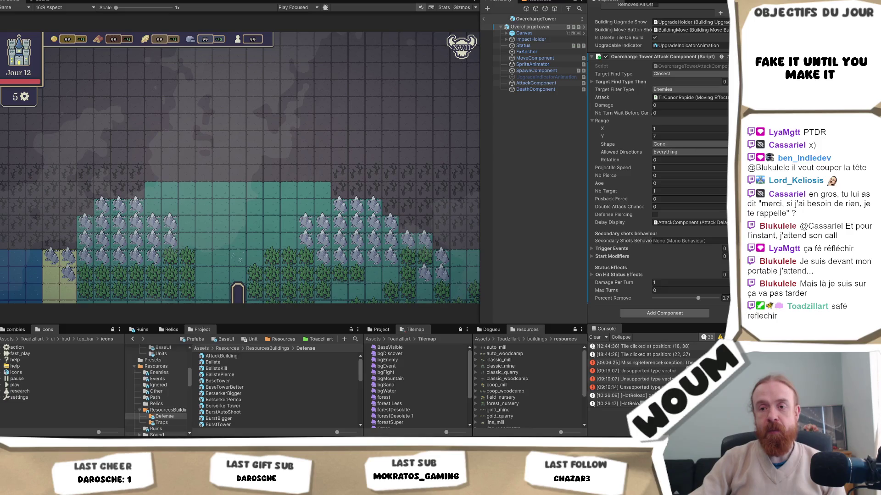
key("alt+Tab")
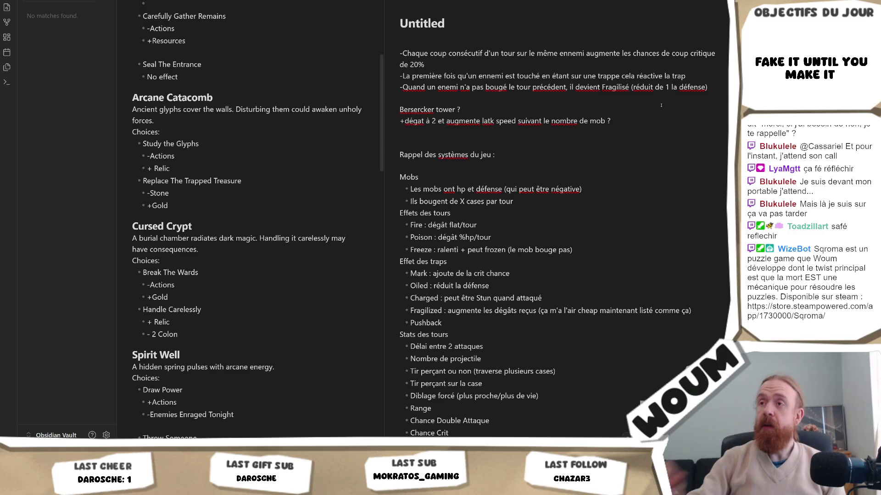
Step: Add 'elec : stun pareil', 'oil : def -1' and 'mark : crit' under the Berserker tower idea
key("Return")
key("Return")
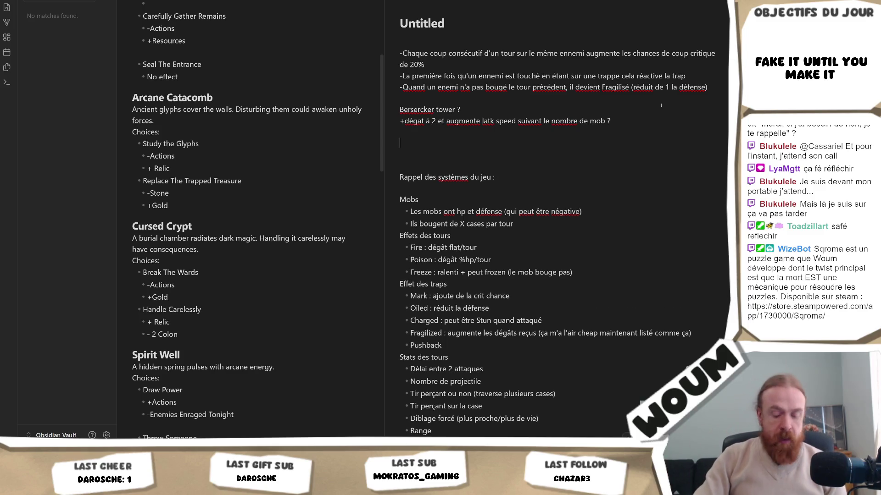
type("elec : ")
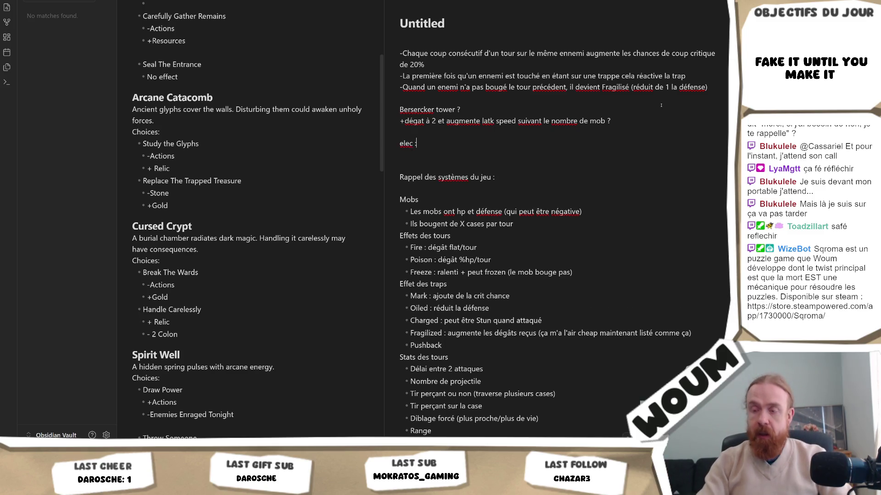
type("stun")
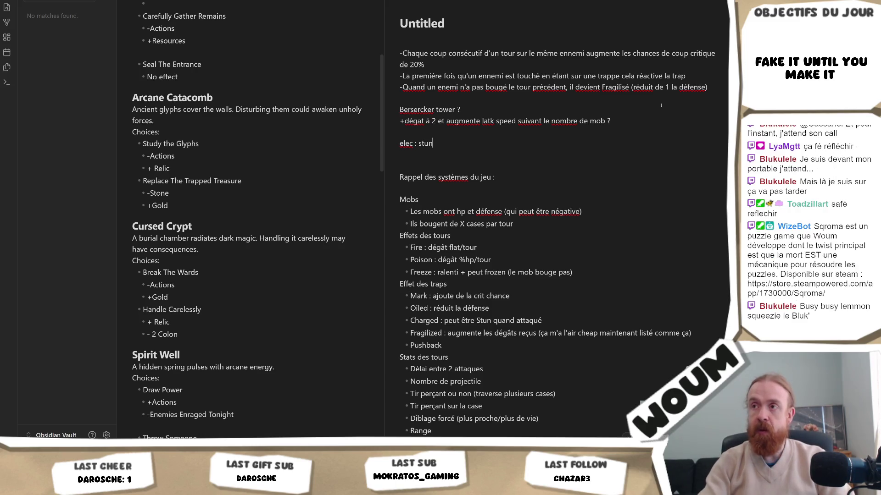
type(" pareil")
key("Return")
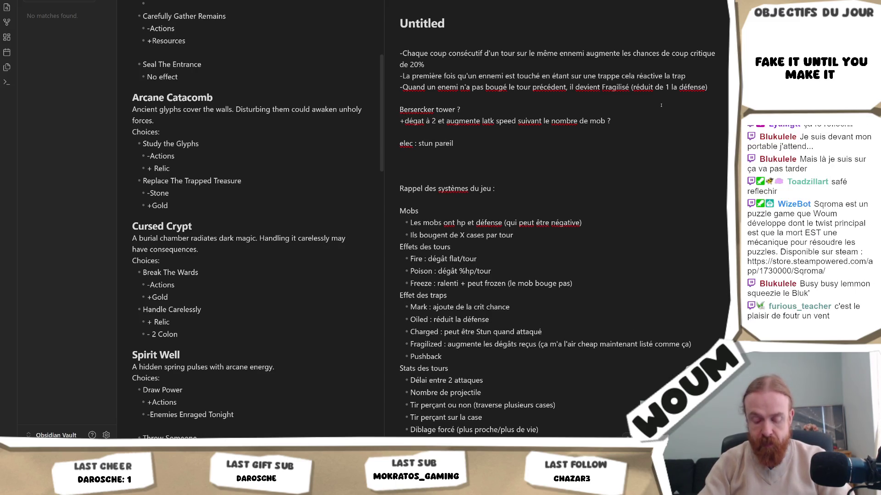
type("oil : d")
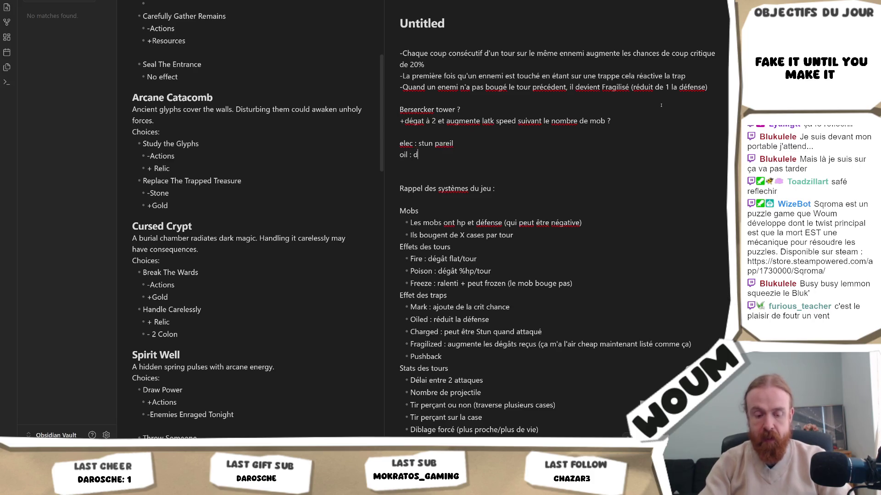
type("ef -1")
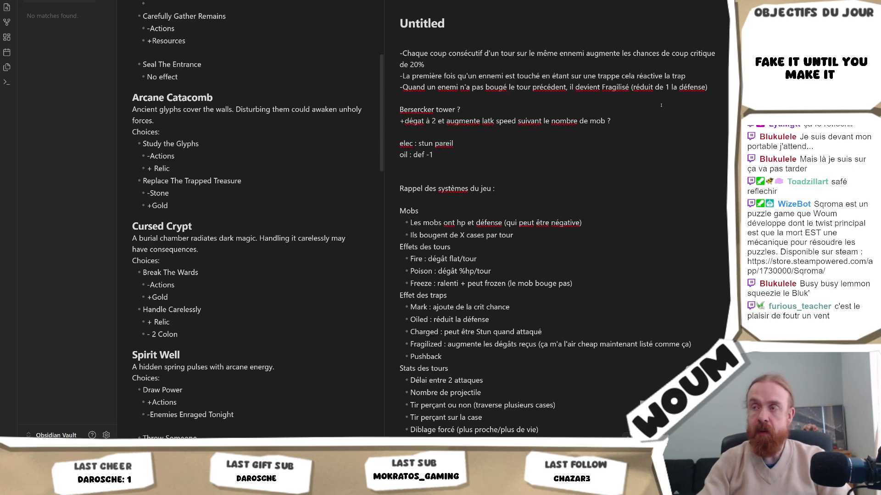
key("BackSpace")
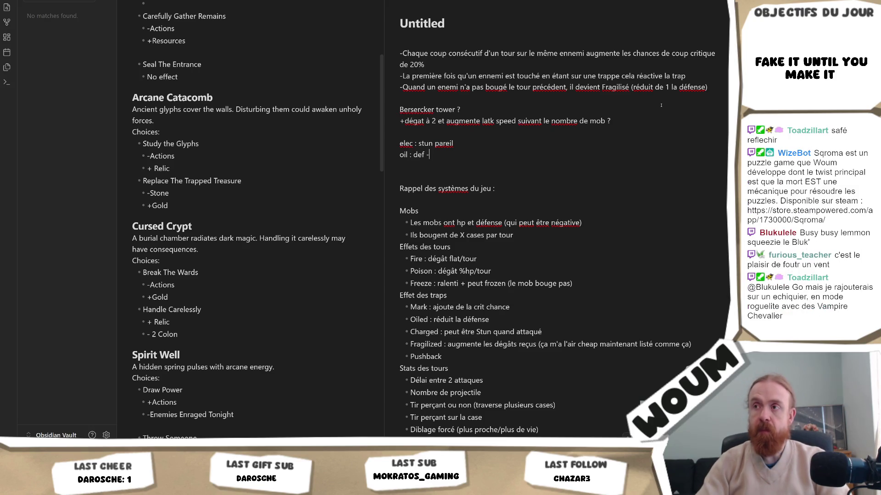
type("1")
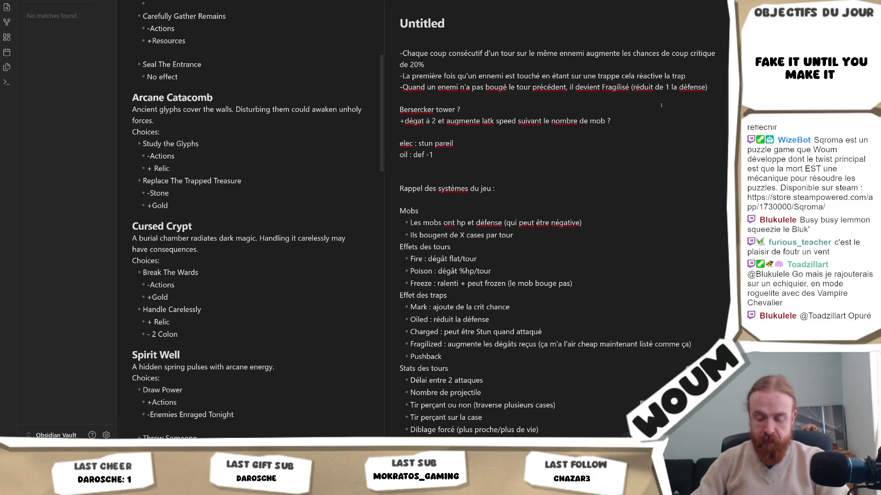
key("Return")
type("mark : cr")
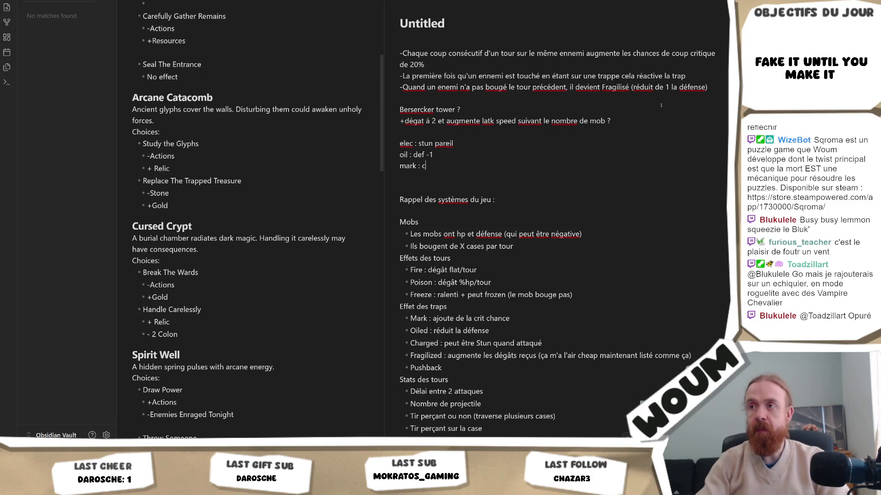
type("it")
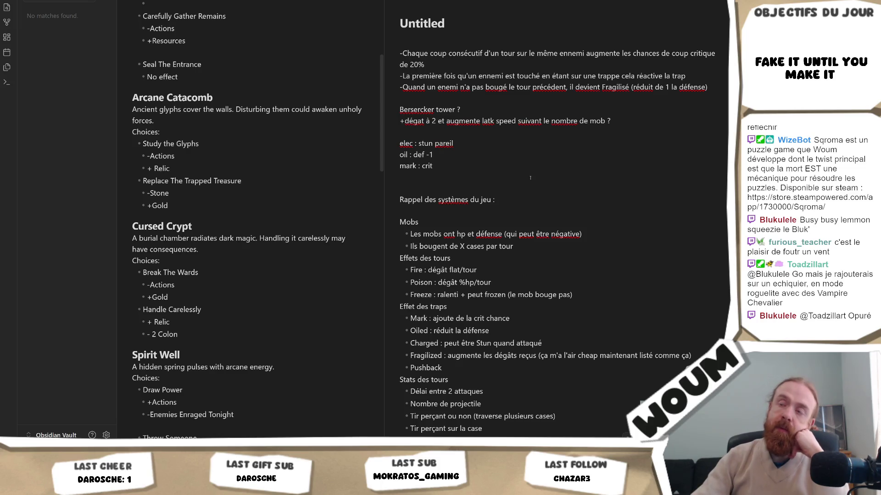
left_click(492, 141)
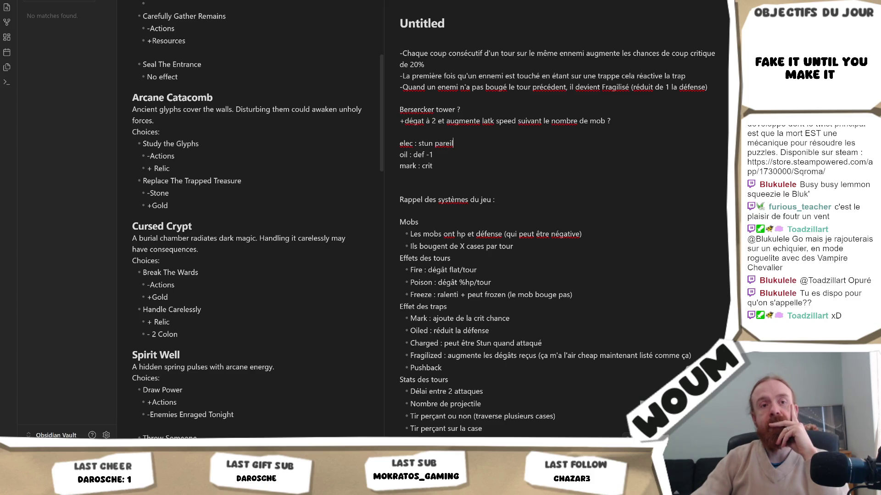
Step: Bring the Steam window forward and go to the Steam store home page
mouse_move(61, 486)
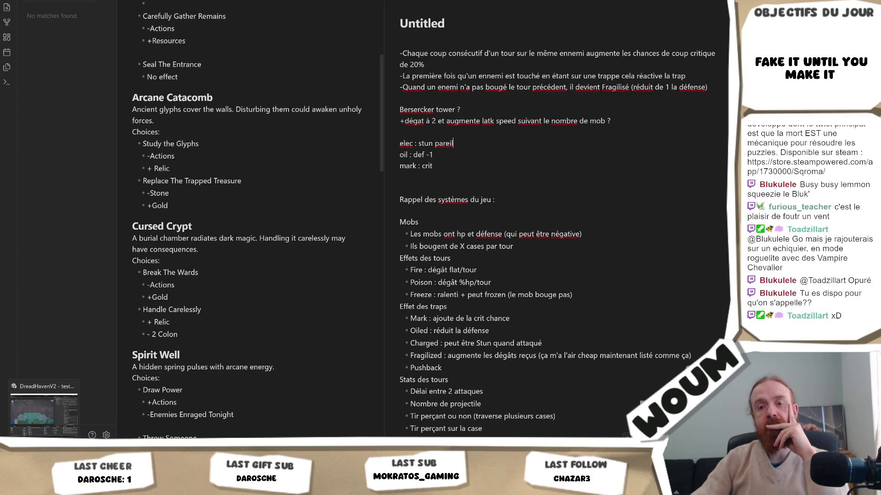
left_click(61, 411)
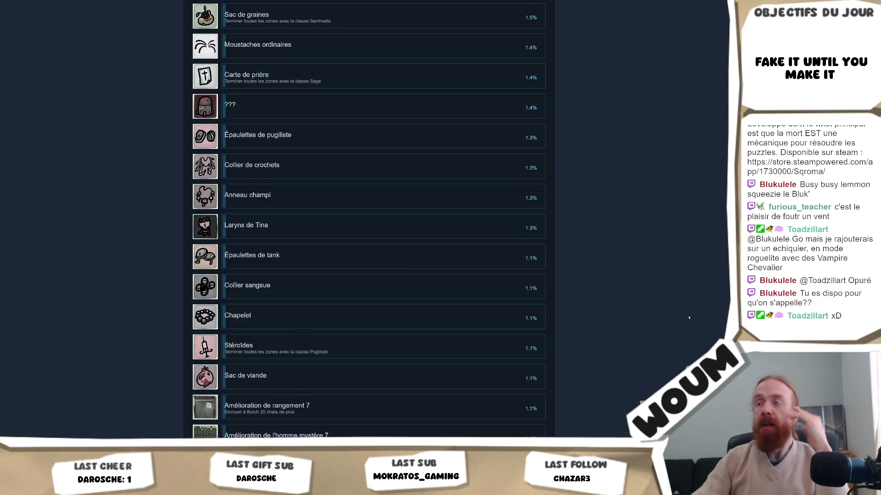
scroll(367, 264, "up", 5)
scroll(223, 17, "up", 15)
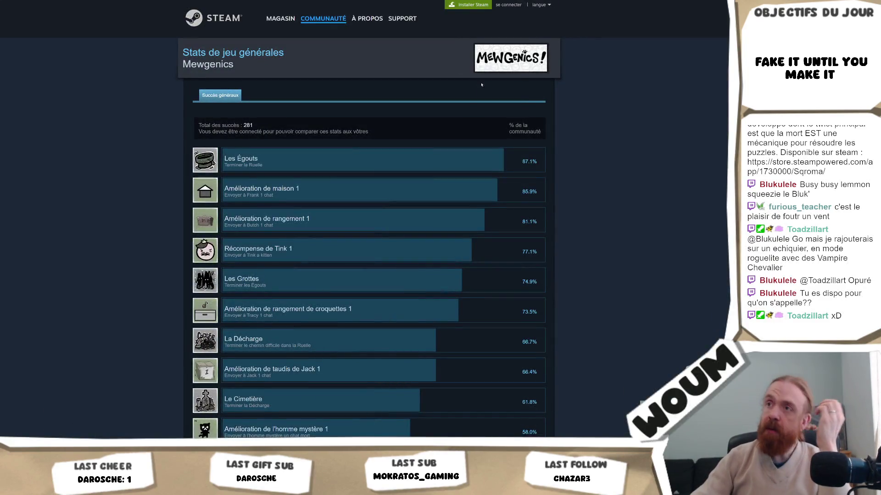
left_click(222, 17)
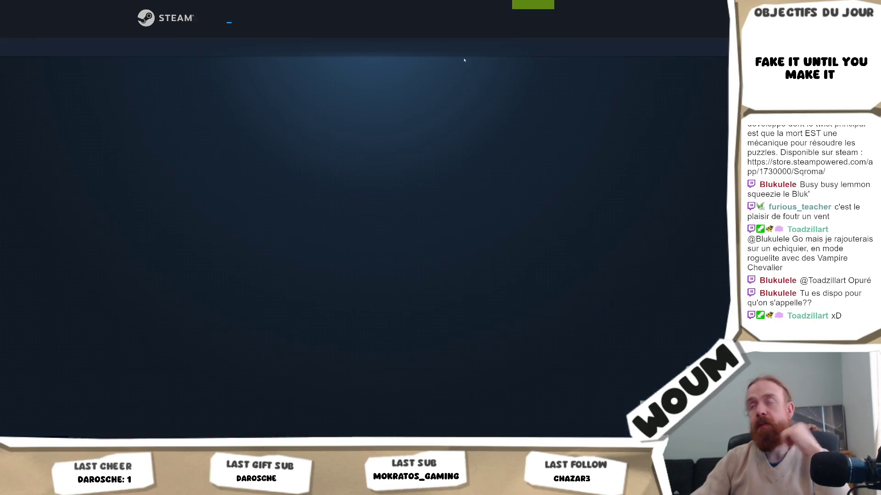
Step: Search 'gambonan', open Gambonanza's page, and list its developer's five games
left_click(484, 44)
type("gam")
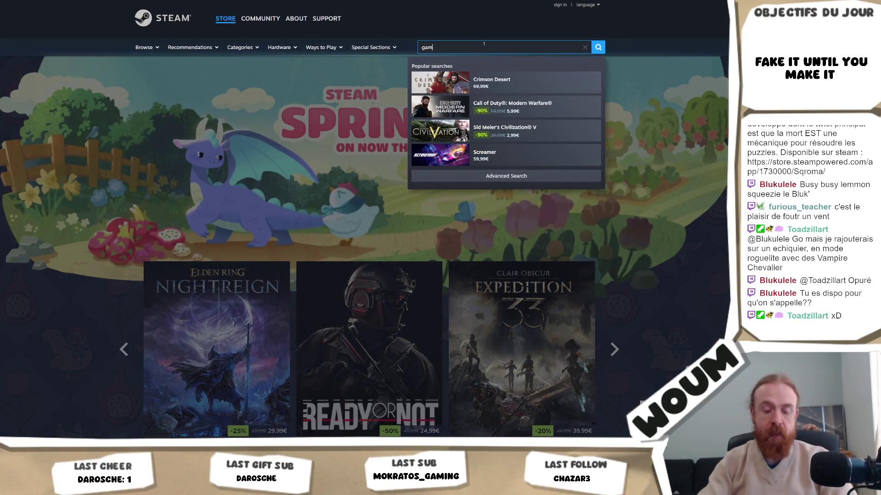
type("bonan")
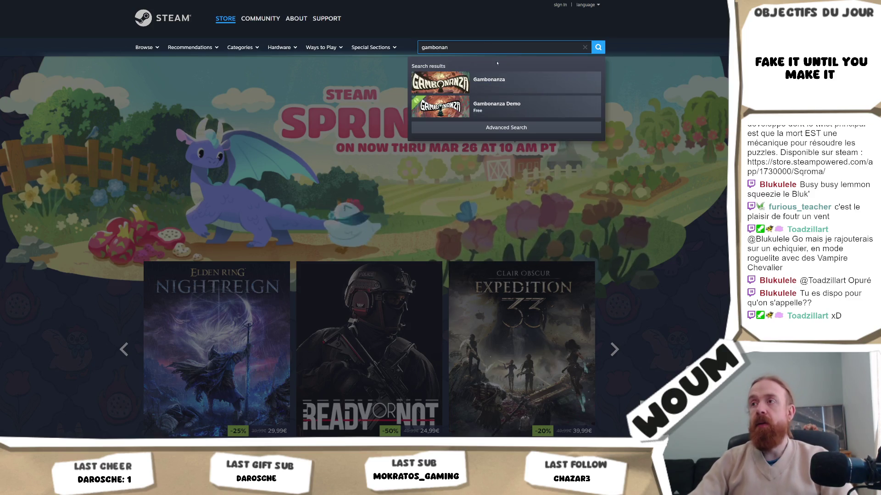
key("Return")
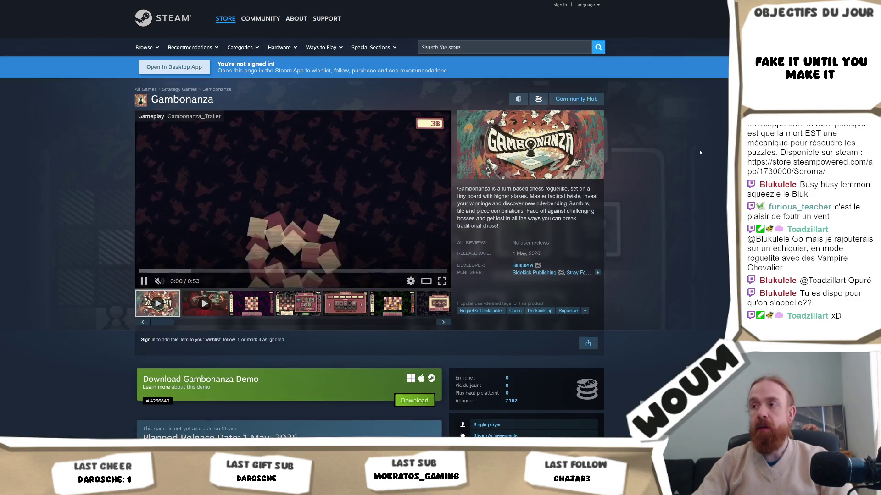
left_click(523, 266)
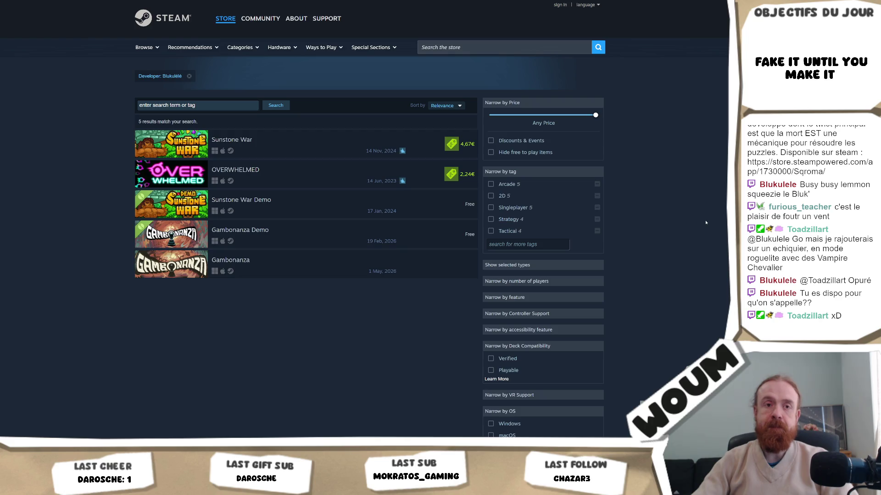
Step: Return to Gambonanza's page and rewind its trailer to replay an earlier part
key("alt+Left")
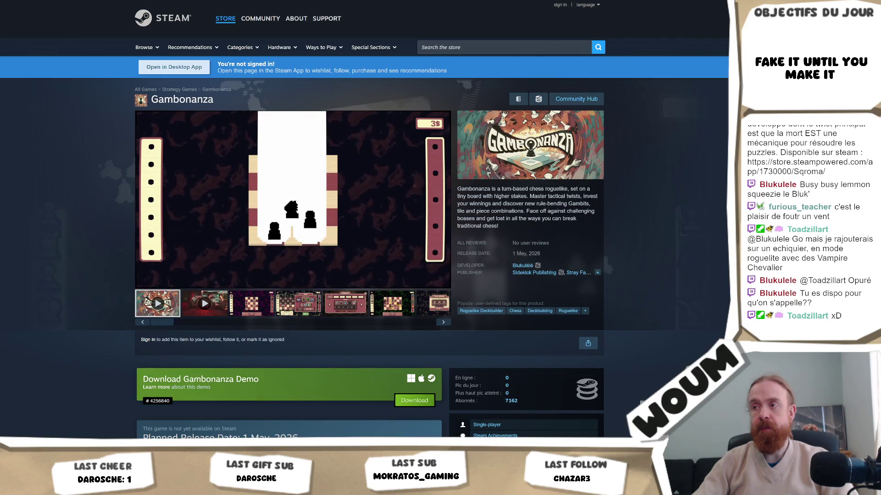
scroll(365, 208, "down", 2)
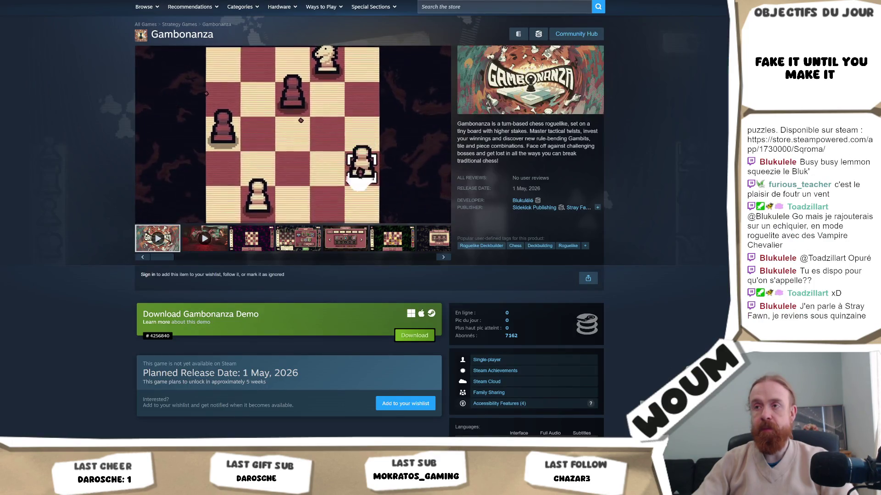
scroll(365, 208, "up", 2)
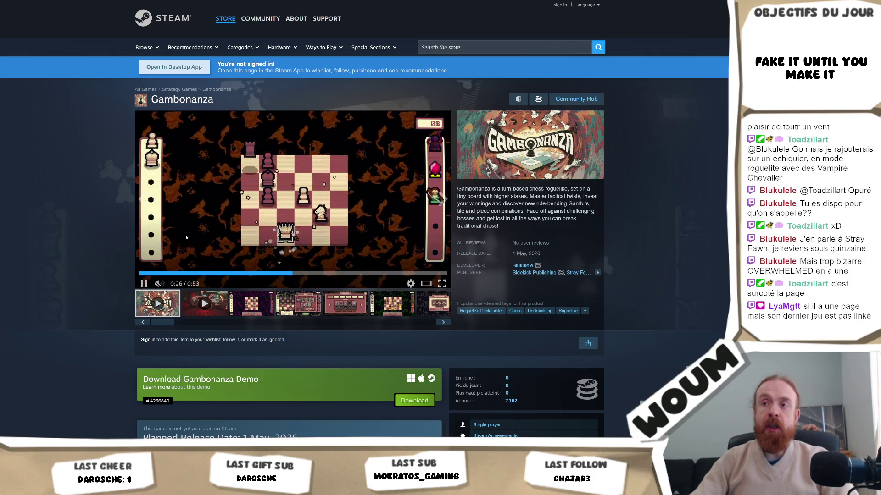
left_click(248, 271)
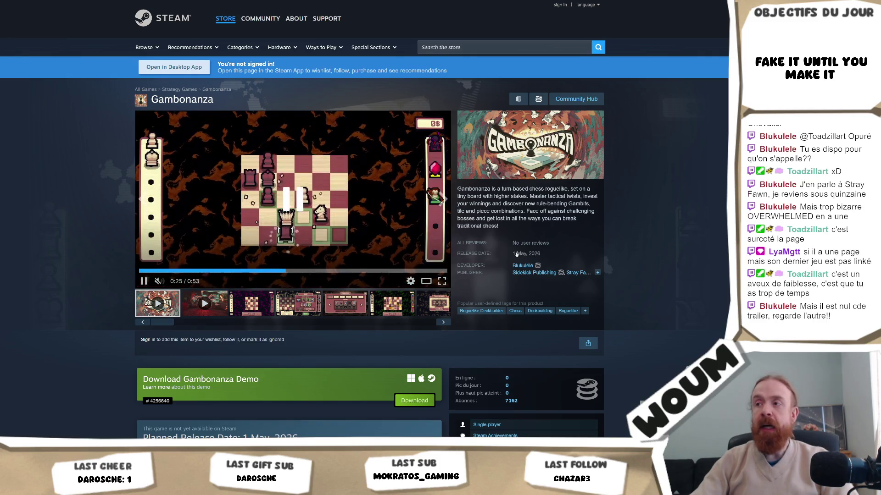
key("F5")
Step: Open the Sunstone War store page and view the developer's full game listing
left_click(468, 146)
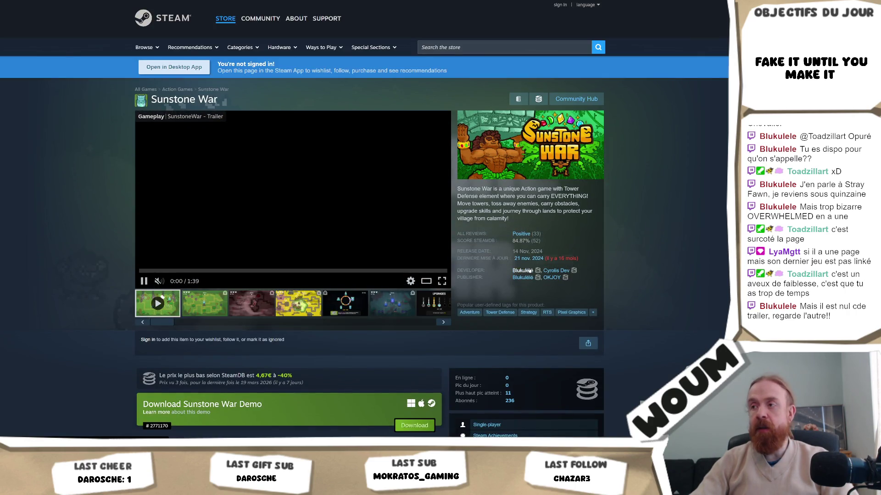
left_click(523, 269)
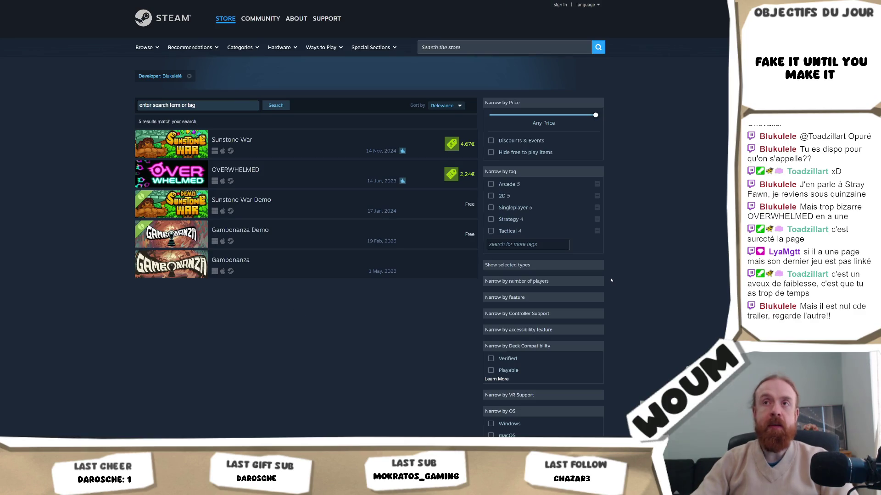
key("alt+Left")
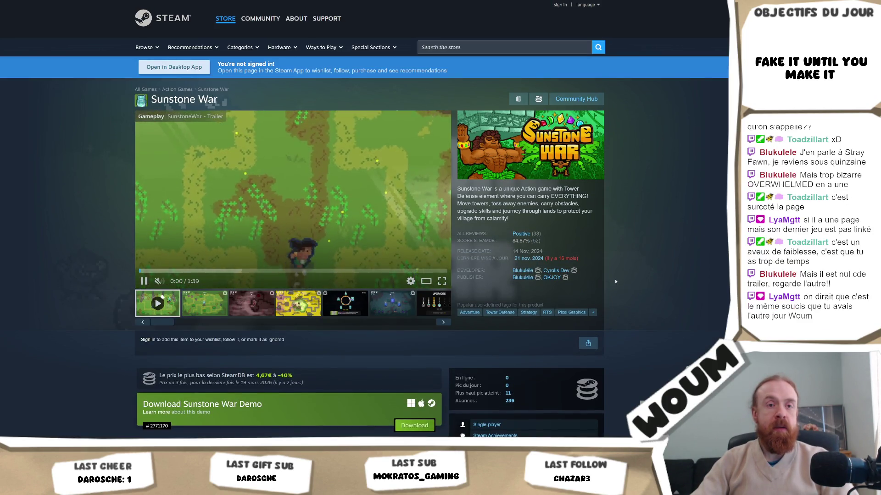
Step: Check the publisher's game listing, then open the OVERWHELMED store page
left_click(523, 278)
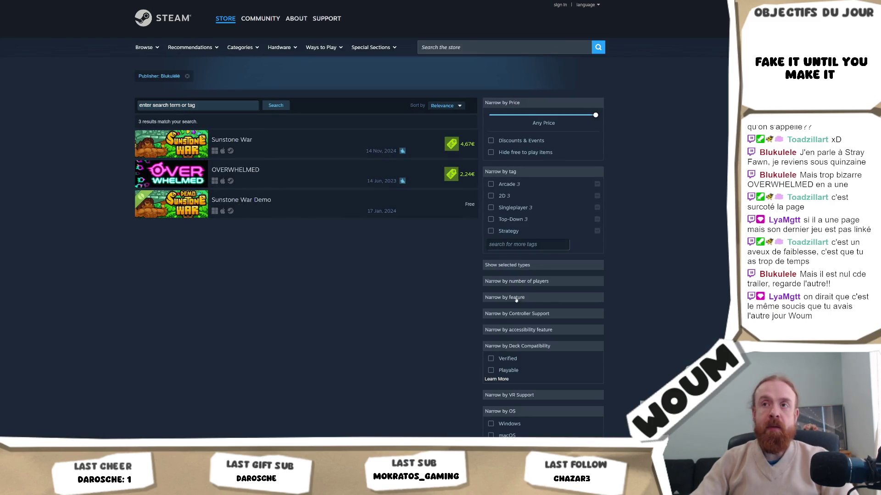
key("alt+Left")
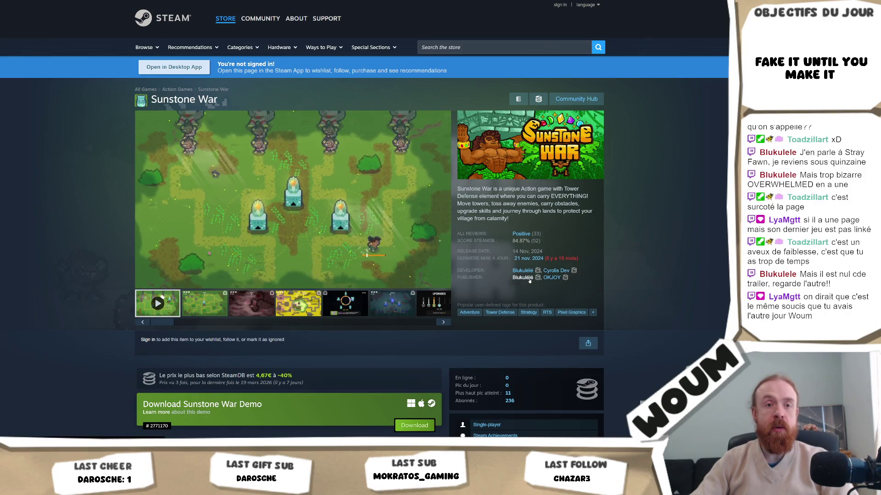
left_click(522, 278)
left_click(308, 179)
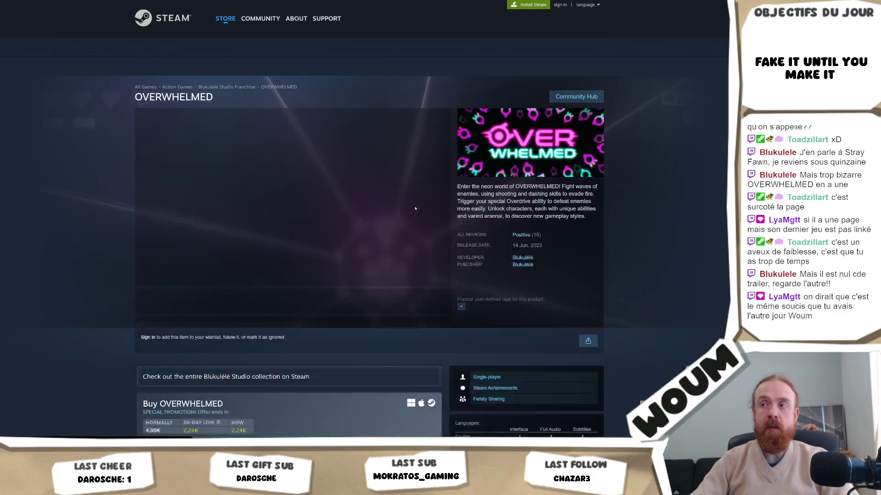
Step: Browse the developer's studio page on Steam
left_click(531, 271)
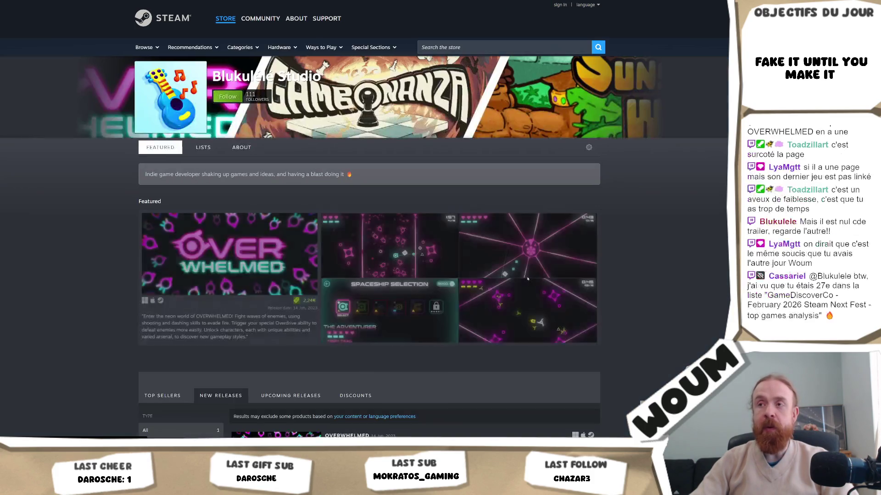
scroll(647, 261, "down", 3)
scroll(647, 261, "down", 2)
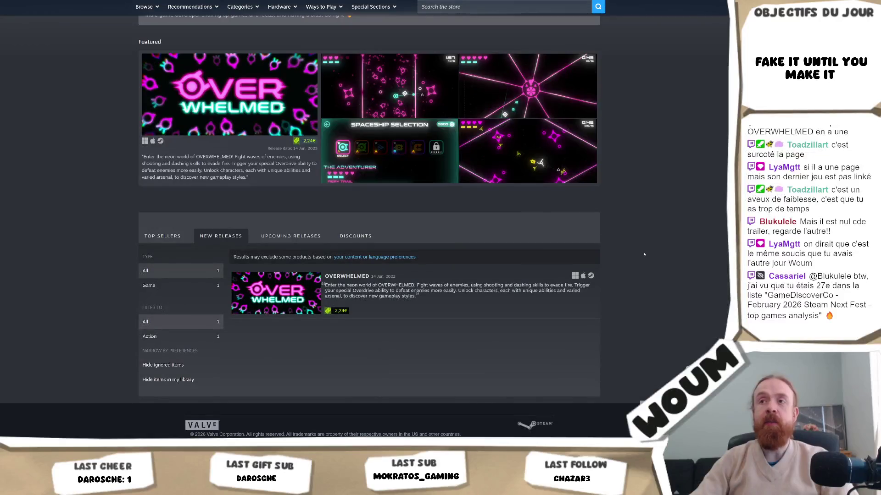
scroll(643, 255, "up", 3)
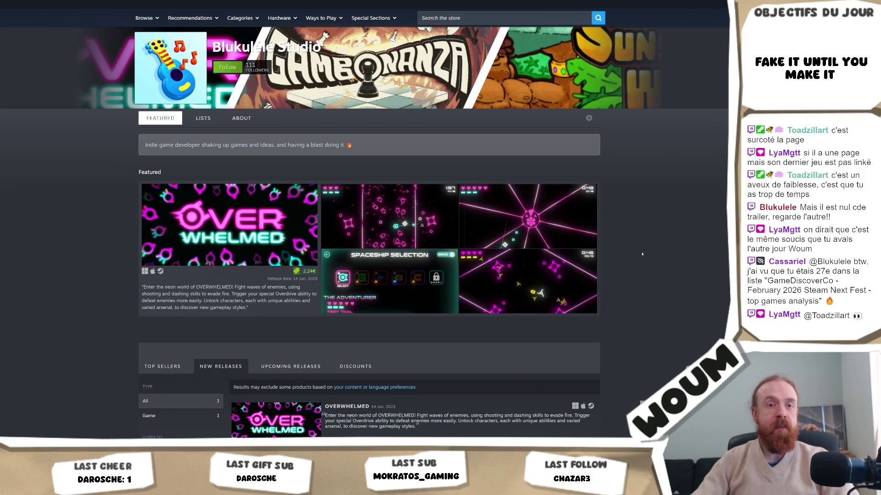
scroll(642, 254, "down", 3)
scroll(643, 254, "up", 4)
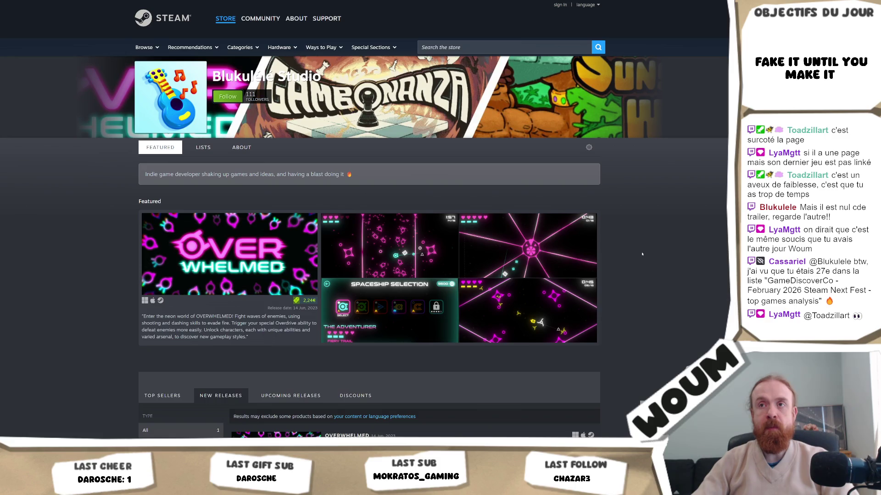
scroll(639, 252, "down", 5)
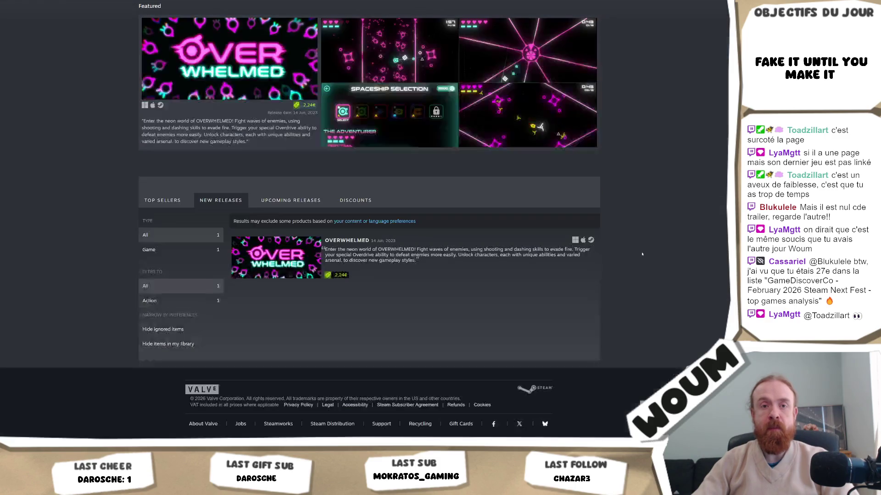
scroll(635, 257, "up", 5)
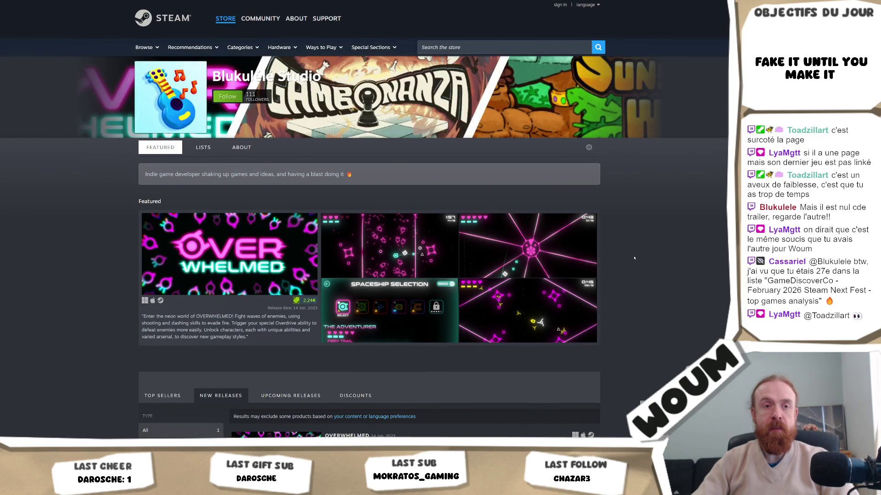
Step: Revisit OVERWHELMED, return to the developer's game list, and open Gambonanza's store page
left_click(596, 265)
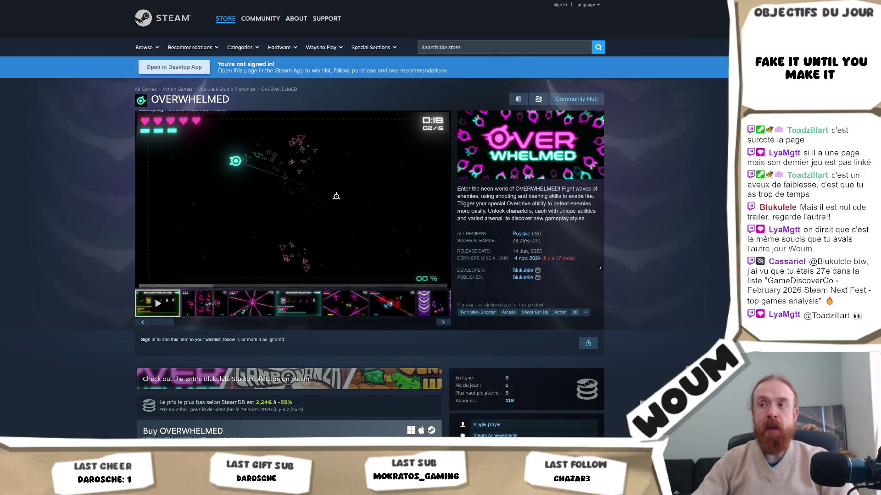
scroll(651, 246, "down", 4)
scroll(647, 199, "up", 3)
key("alt+Left")
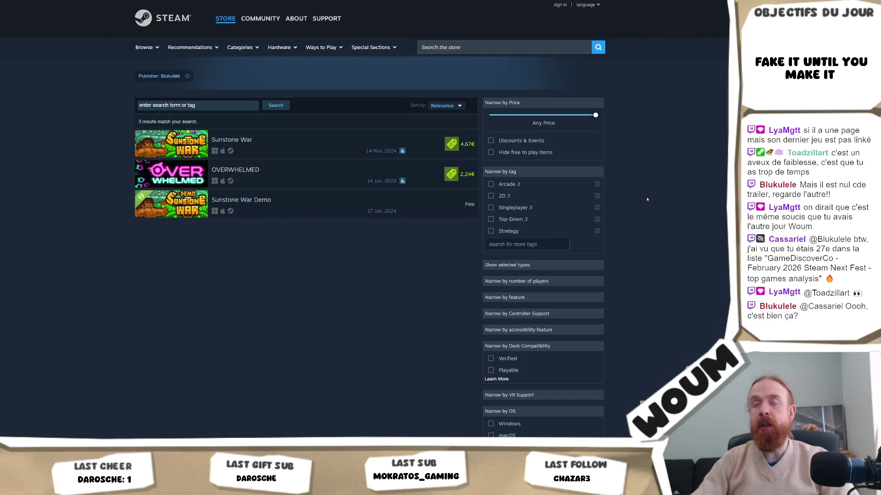
key("alt+Left")
key("alt+Left")
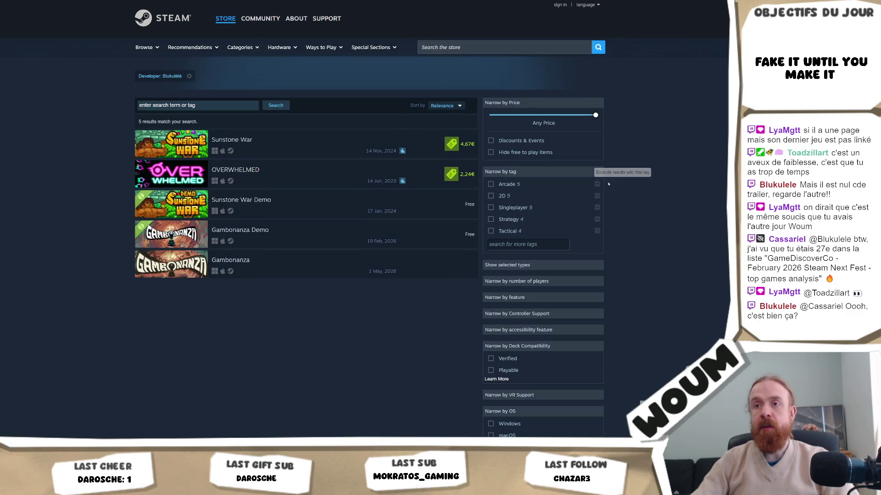
left_click(459, 266)
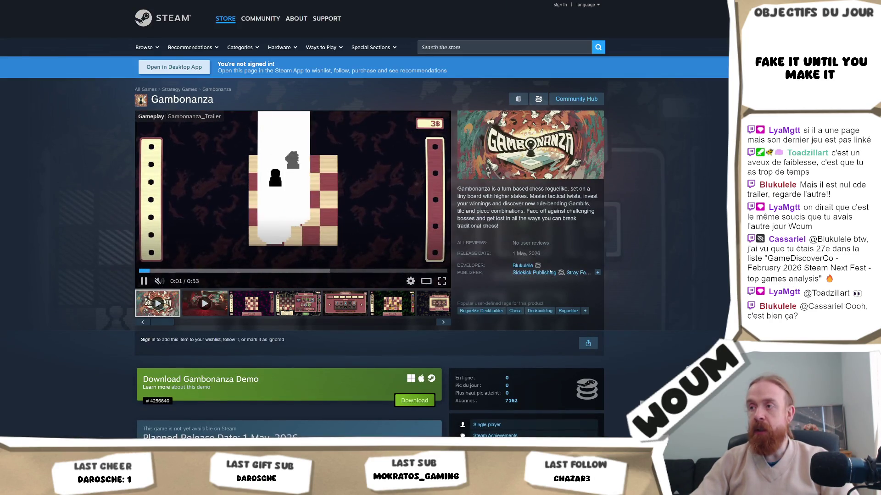
scroll(570, 274, "down", 4)
Step: Review Gambonanza's SteamDB stats (#320 top wishlists, 7,162 followers), then return to Unity
left_click(594, 194)
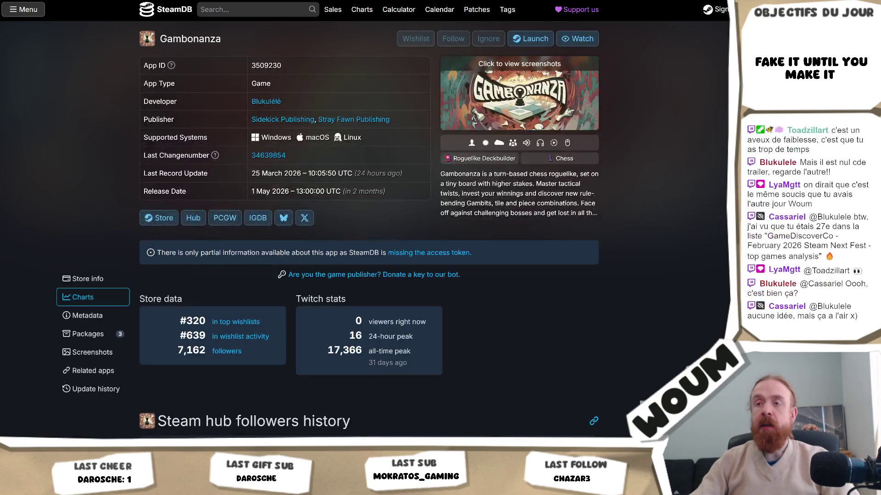
scroll(434, 172, "down", 5)
scroll(434, 171, "up", 3)
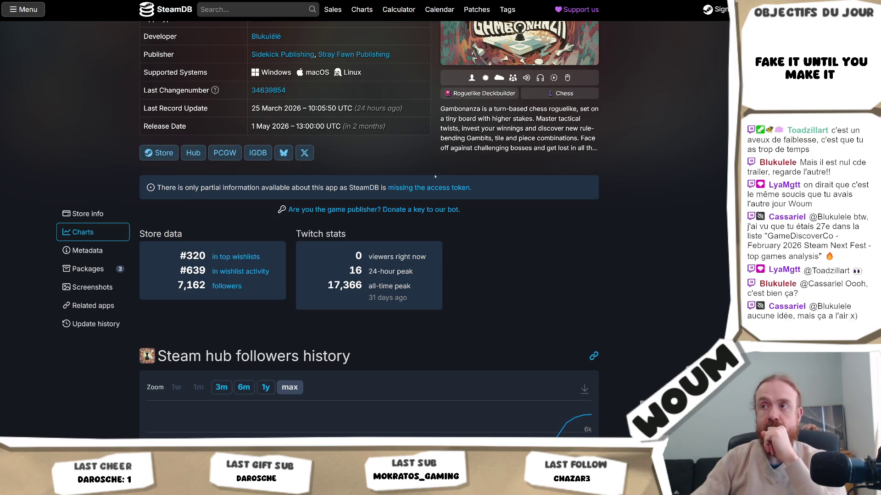
scroll(434, 176, "down", 3)
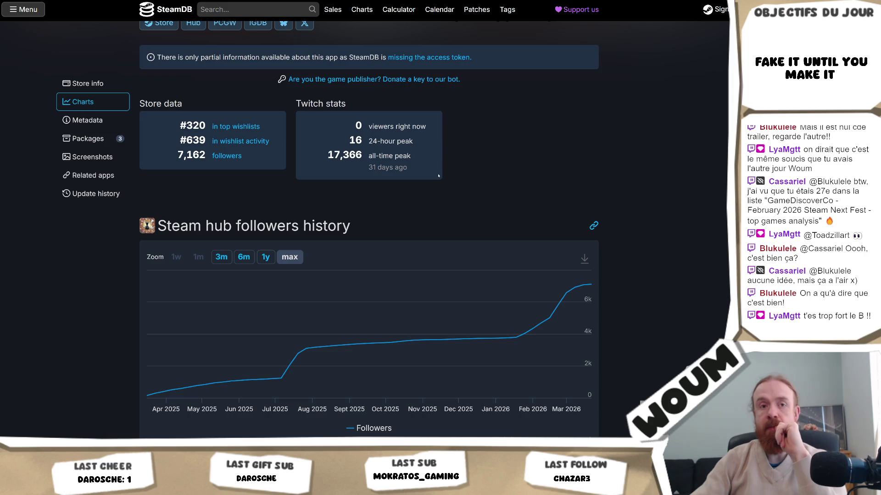
scroll(438, 176, "down", 4)
scroll(438, 175, "down", 3)
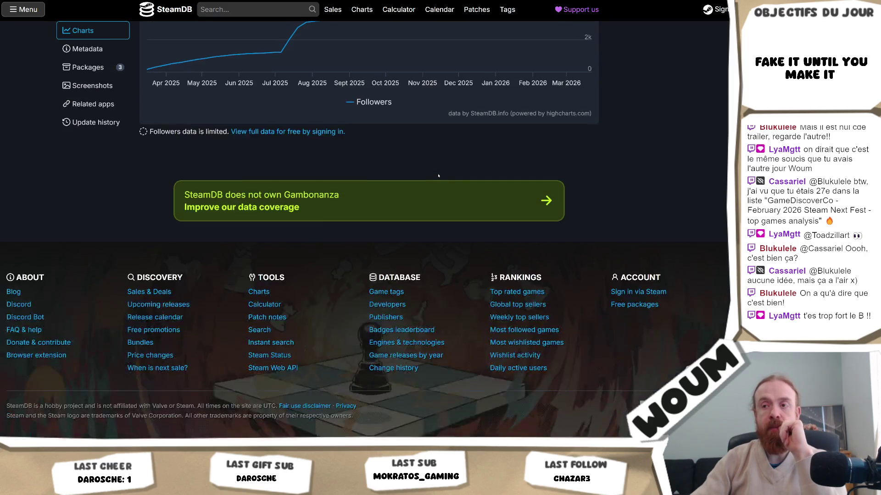
scroll(439, 175, "up", 10)
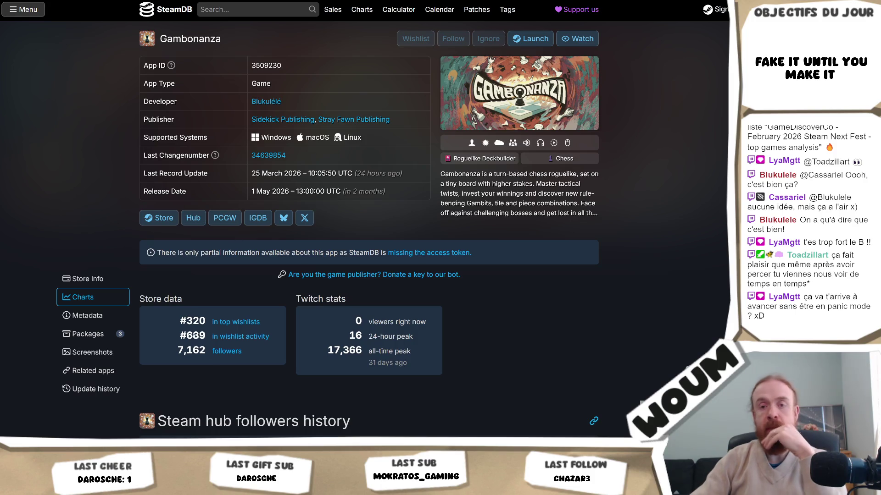
key("alt+Tab")
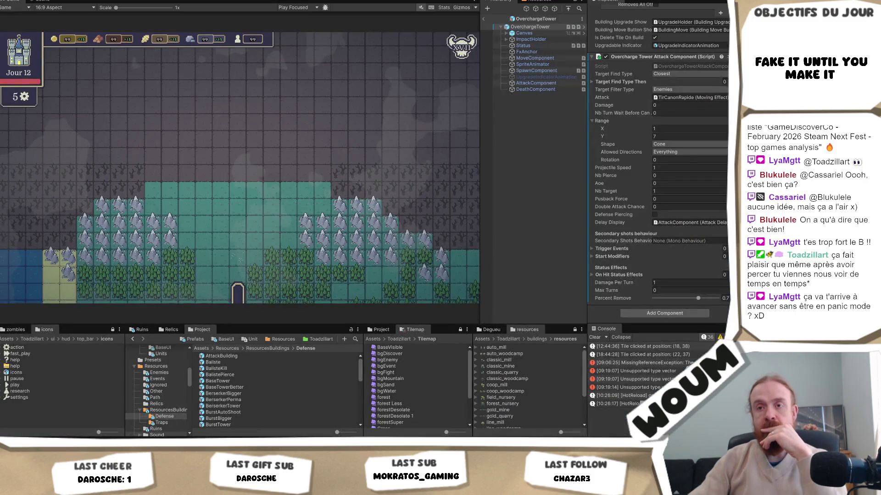
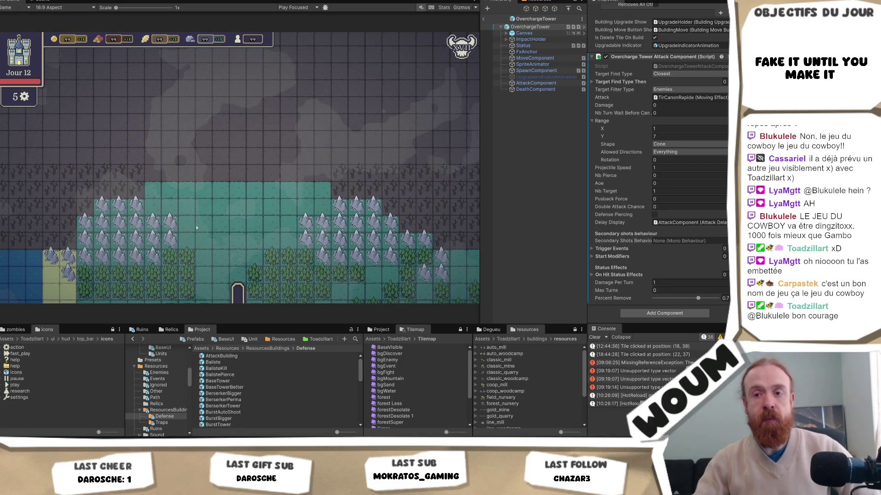
Step: Read the Obsidian notes on tower effects, trap effects and tower stats, then return to Visual Studio
mouse_move(147, 447)
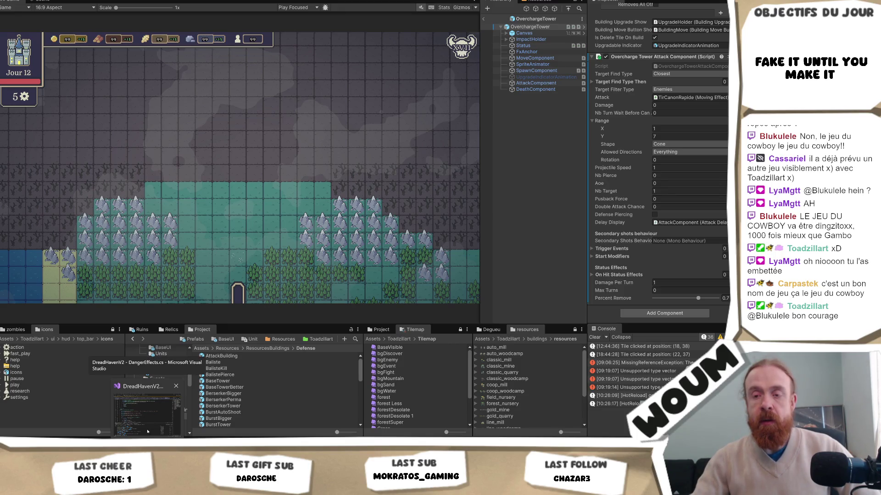
left_click(120, 437)
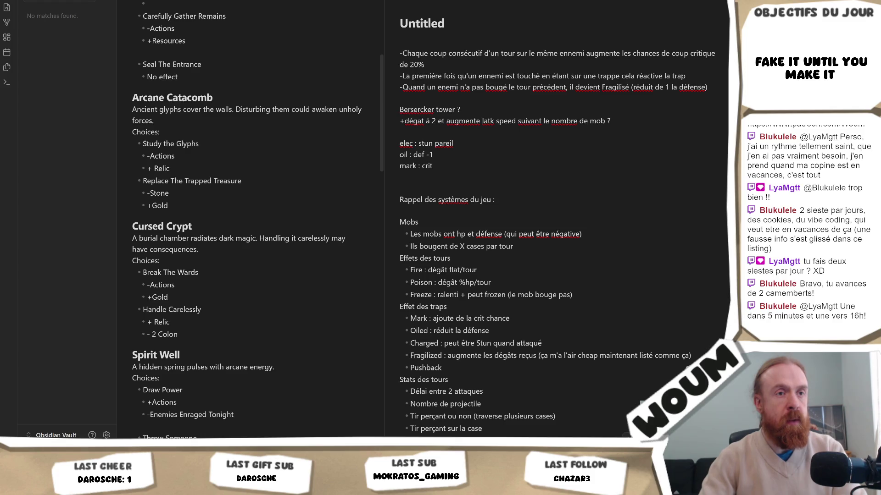
key("alt+Tab")
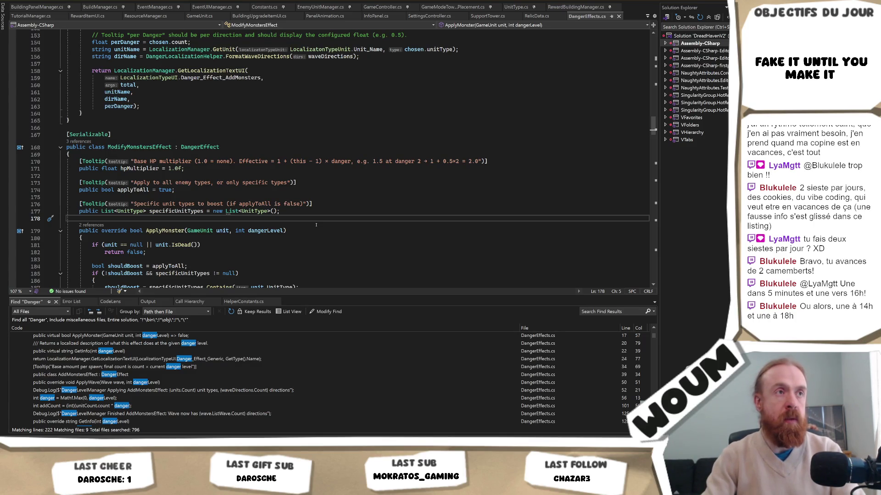
Step: Search the whole solution for 'Trap' and scroll through the 132 matches
key("Return")
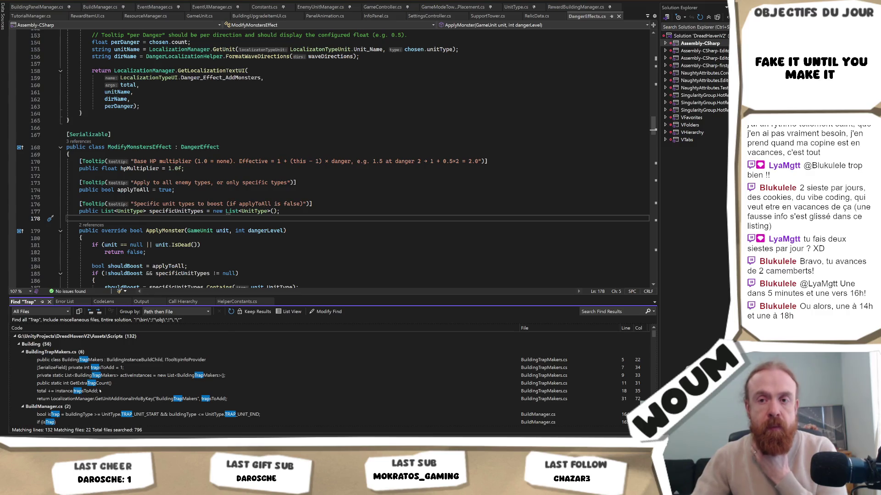
scroll(99, 391, "down", 10)
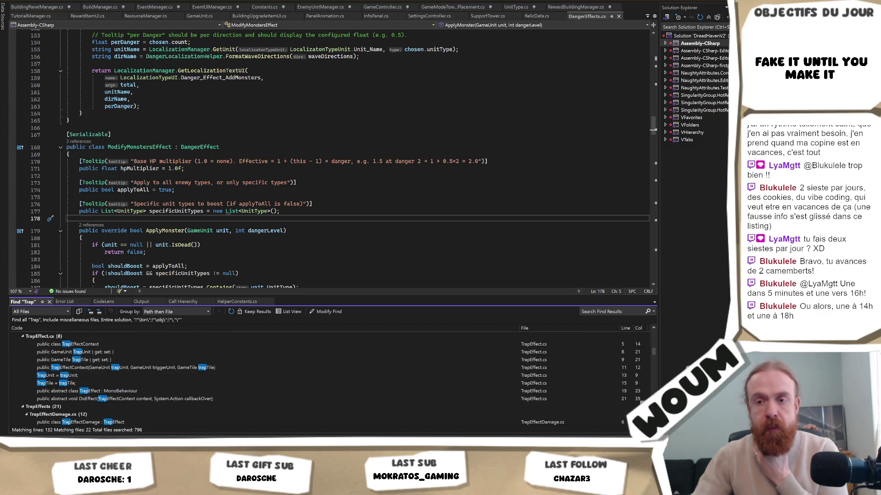
scroll(100, 419, "down", 2)
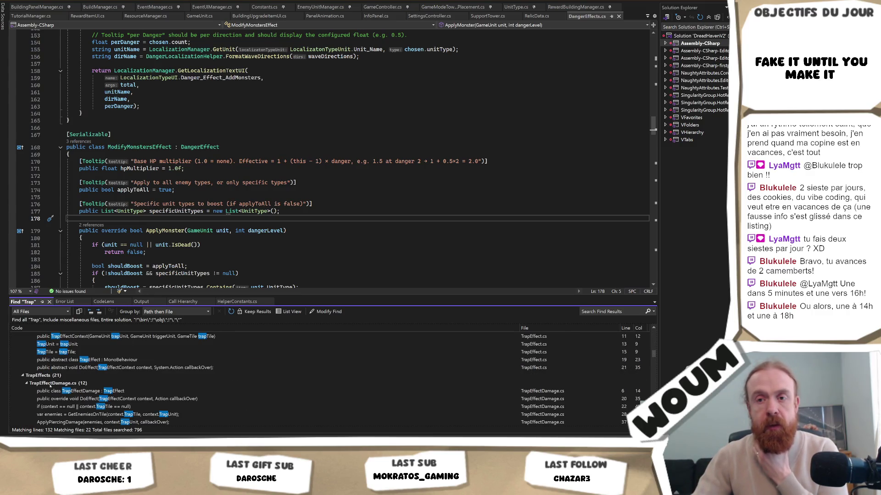
Step: Collapse the TrapEffectDamage and TrapEffectPushback groups and open TrapEffectStatusEffect.cs at its foreach match
left_click(26, 383)
left_click(27, 391)
scroll(41, 399, "down", 2)
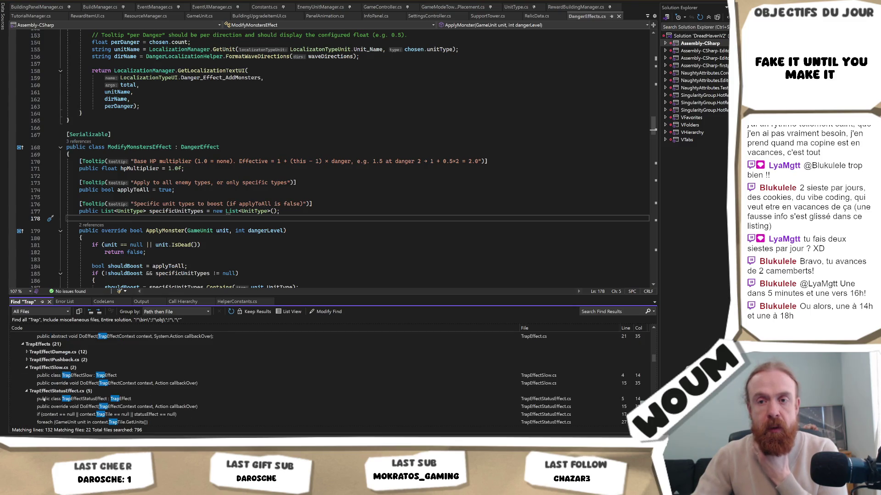
scroll(99, 404, "down", 3)
scroll(96, 407, "up", 2)
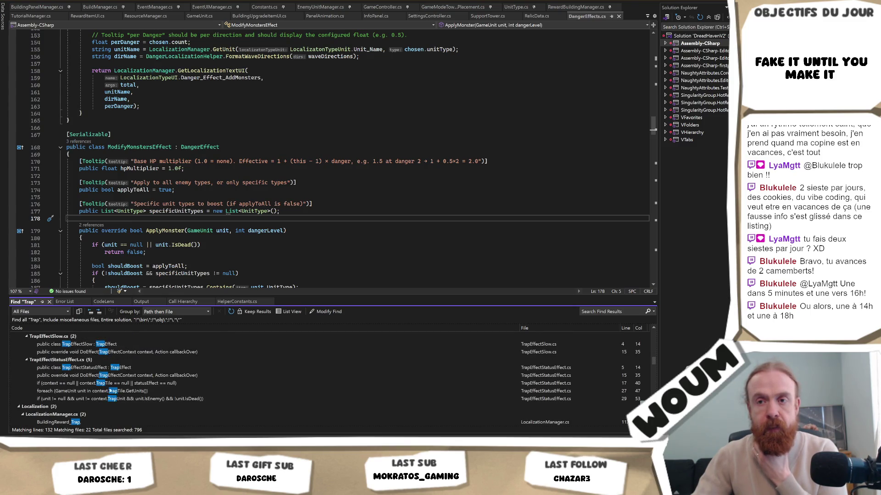
double_click(95, 391)
scroll(238, 213, "up", 3)
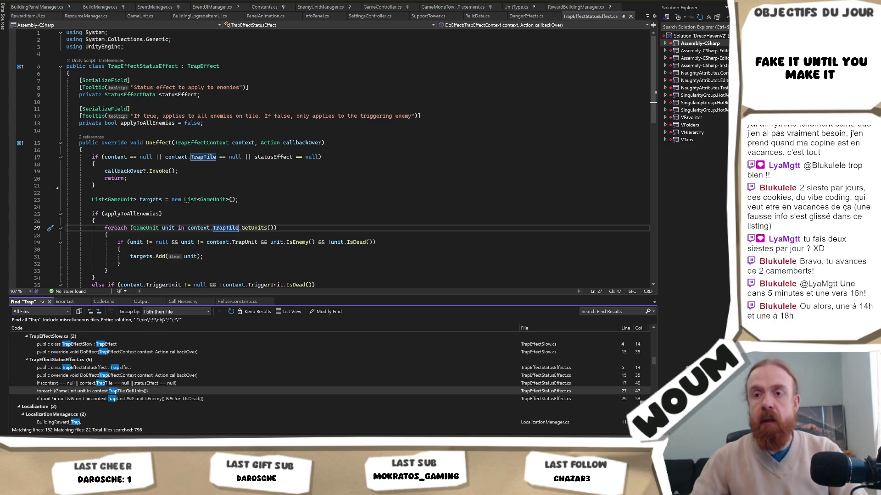
Step: Jump to the StatusEffectData definition and inspect the StatusEffectType enum's Oiled = 1000 value
left_click(253, 201)
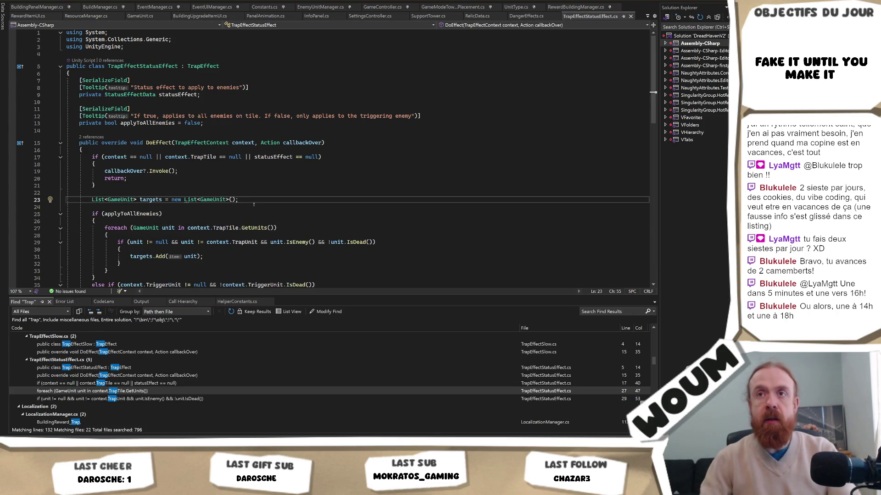
left_click(255, 206)
left_click(151, 97, "ctrl")
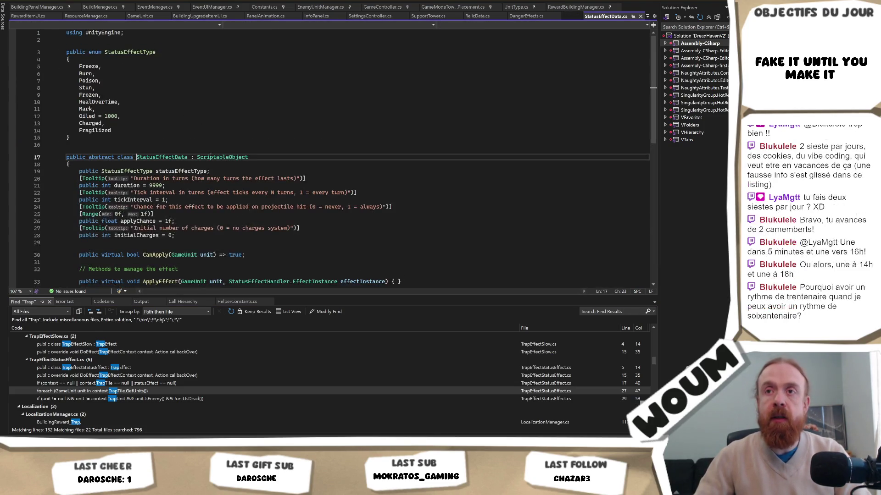
left_click(84, 117)
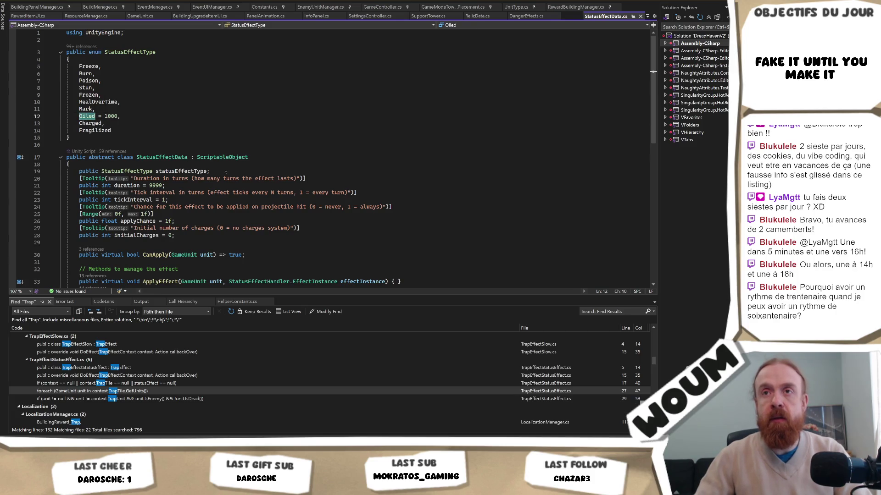
scroll(234, 138, "down", 2)
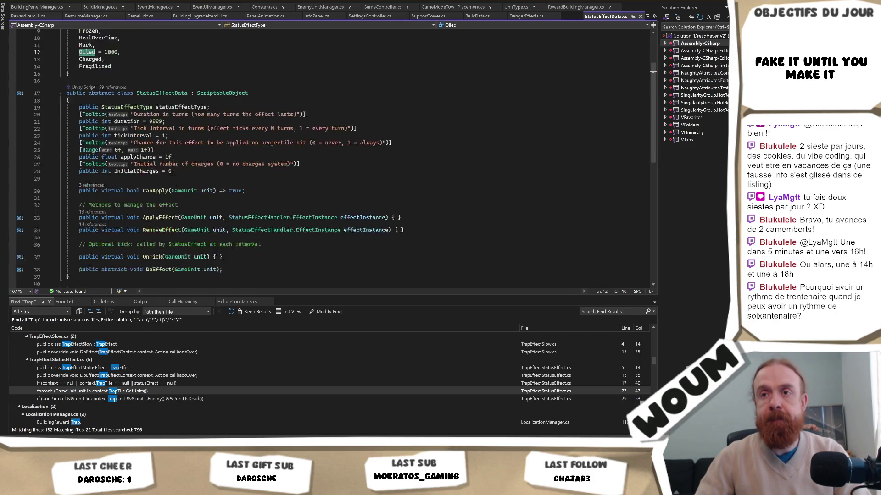
scroll(233, 144, "up", 1)
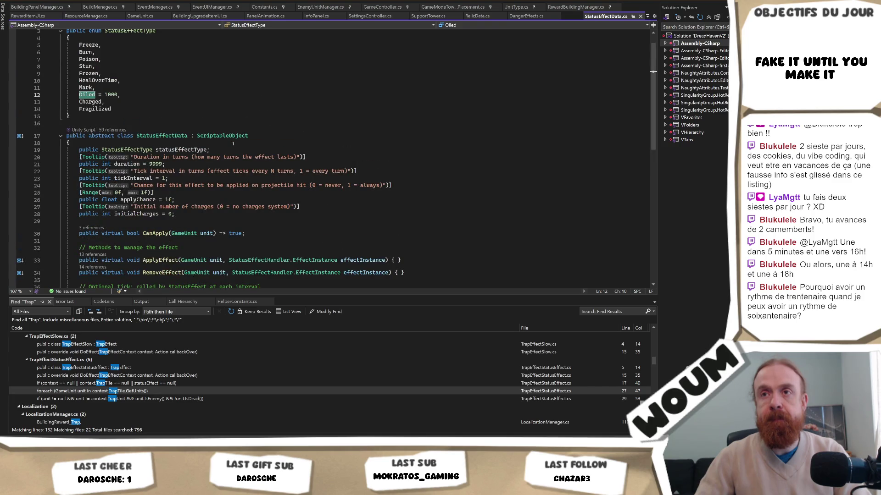
scroll(233, 144, "up", 1)
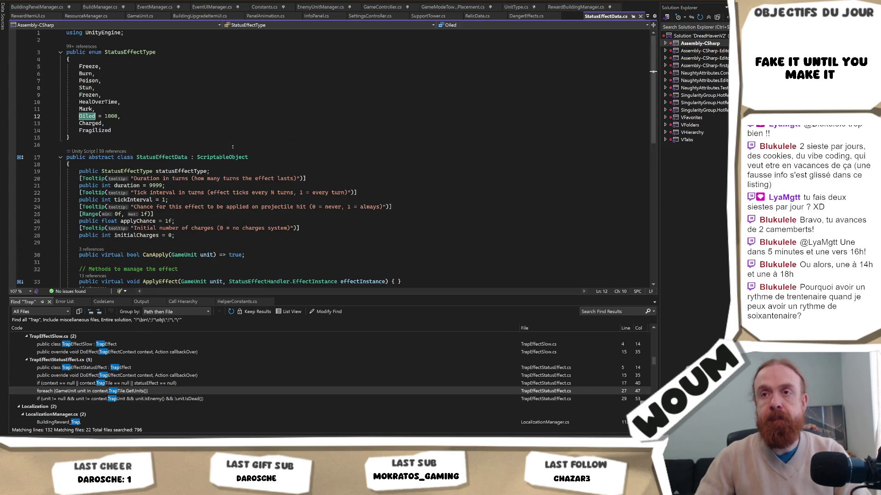
scroll(233, 147, "down", 5)
scroll(231, 154, "up", 5)
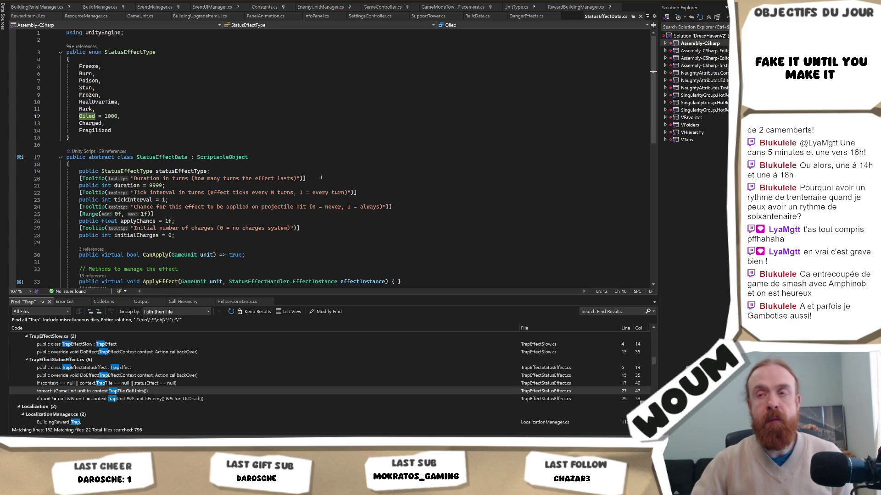
mouse_move(61, 438)
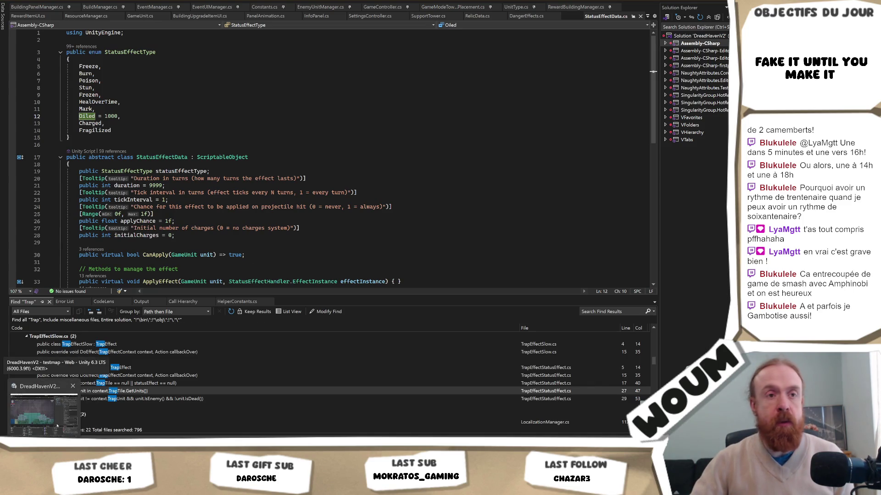
left_click(55, 425)
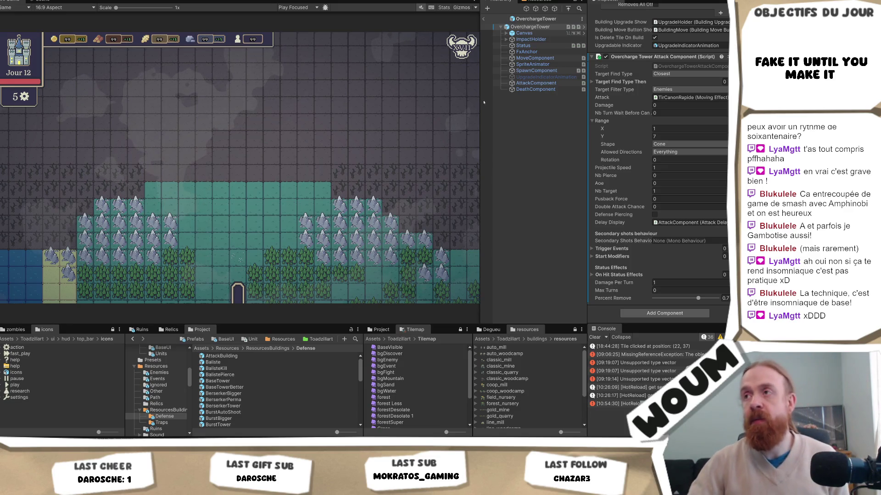
key("alt+Tab")
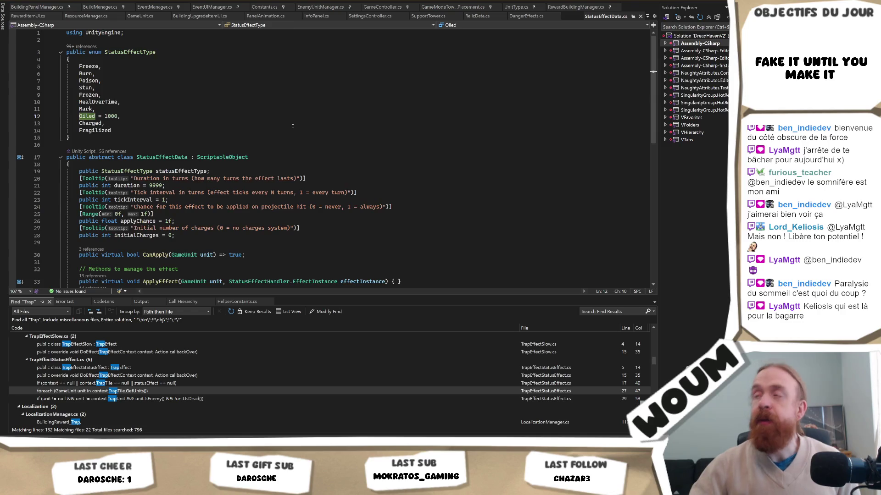
Step: Review StatusEffectData's RemoveEffect, OnTick and DoEffect methods, then switch to the Unity editor
scroll(293, 125, "down", 5)
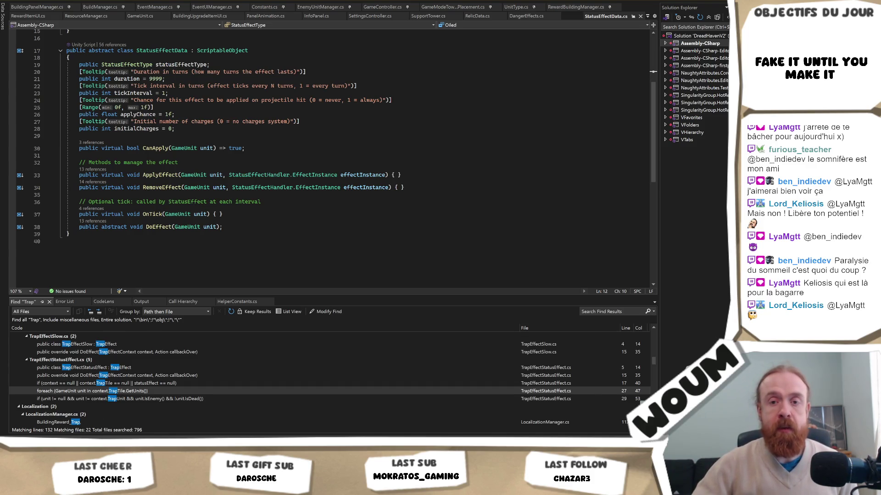
key("alt+Tab")
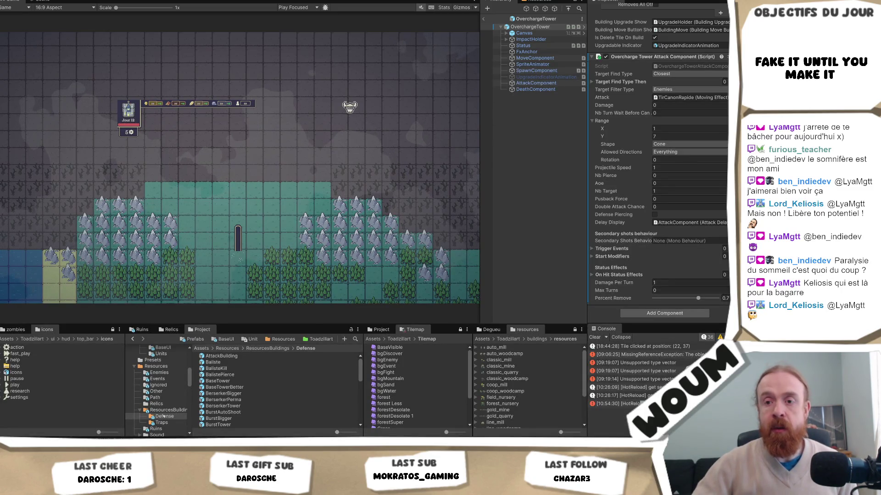
Step: Return from Unity to StatusEffectData.cs in Visual Studio
key("alt+Tab")
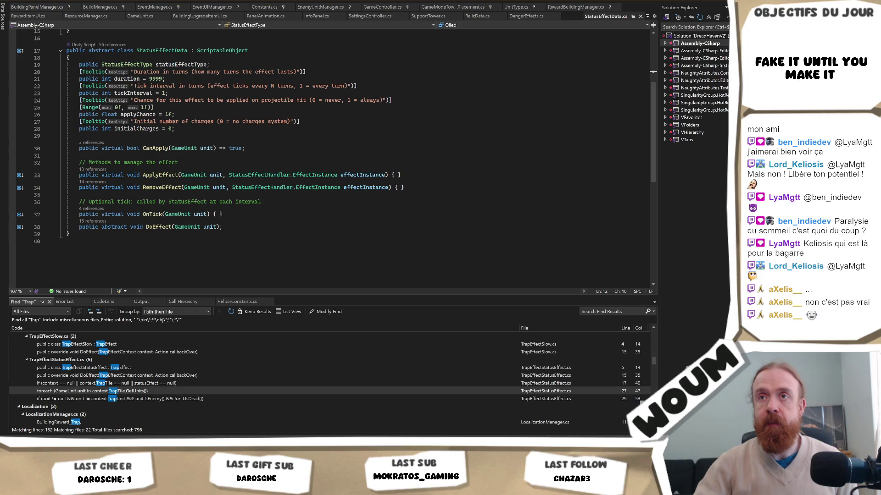
Step: Switch to the Unity editor showing the Overcharge Tower's On Hit Status Effects settings
key("alt+Tab")
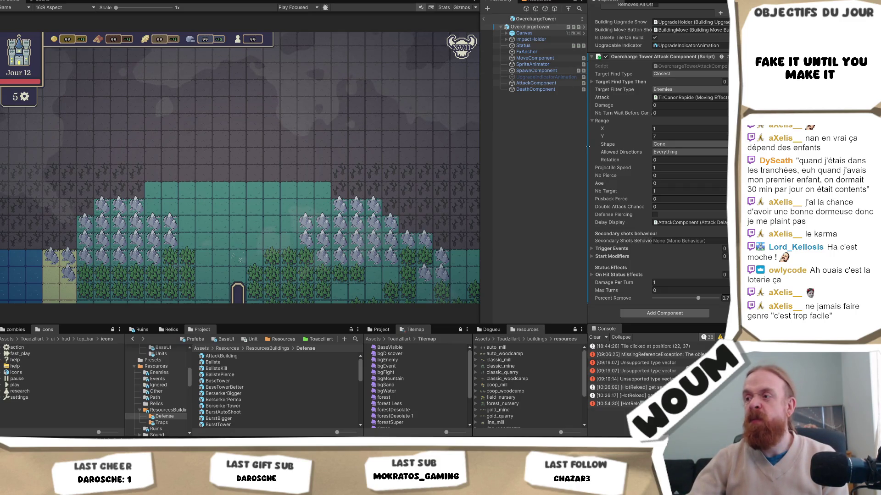
Step: Widen the Unity Inspector panel slightly and go back to StatusEffectData.cs in Visual Studio
mouse_move(587, 147)
left_mouse_down()
mouse_move(553, 142)
mouse_move(591, 143)
left_mouse_up()
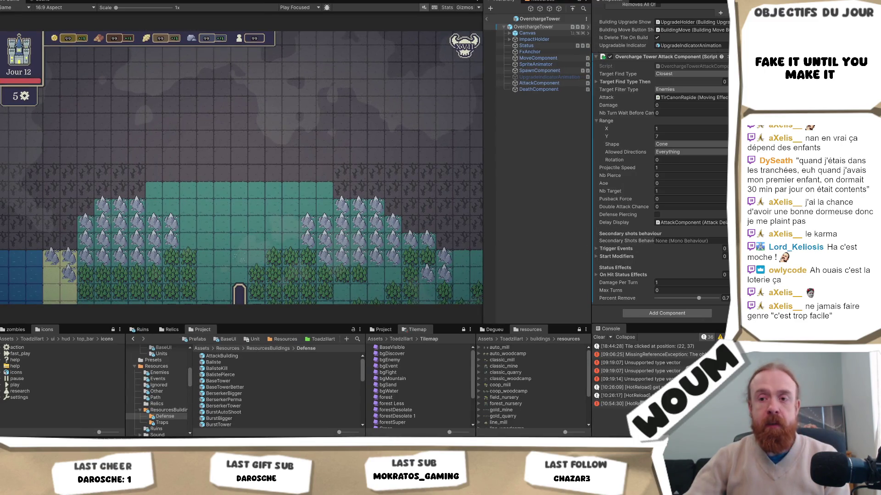
key("alt+Tab")
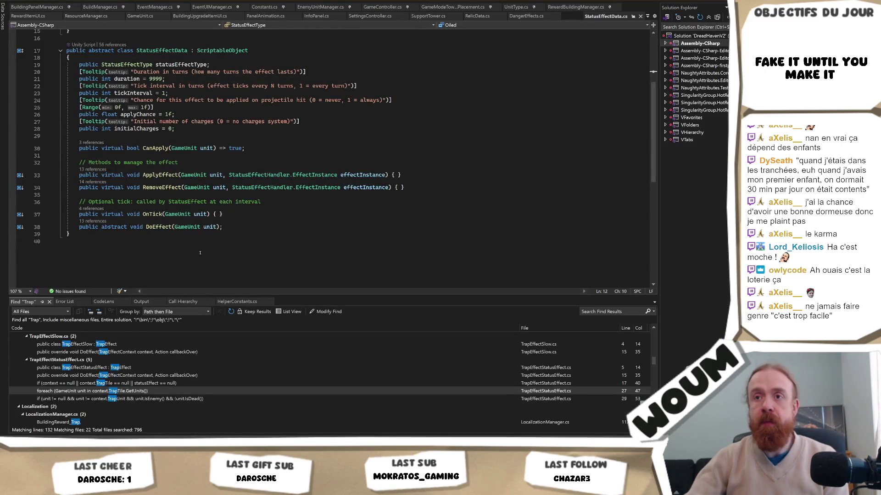
scroll(141, 389, "down", 1)
Step: Find all ': StatusEffectData' subclasses (9 files) and open ChargedEffectData.cs
scroll(202, 212, "up", 5)
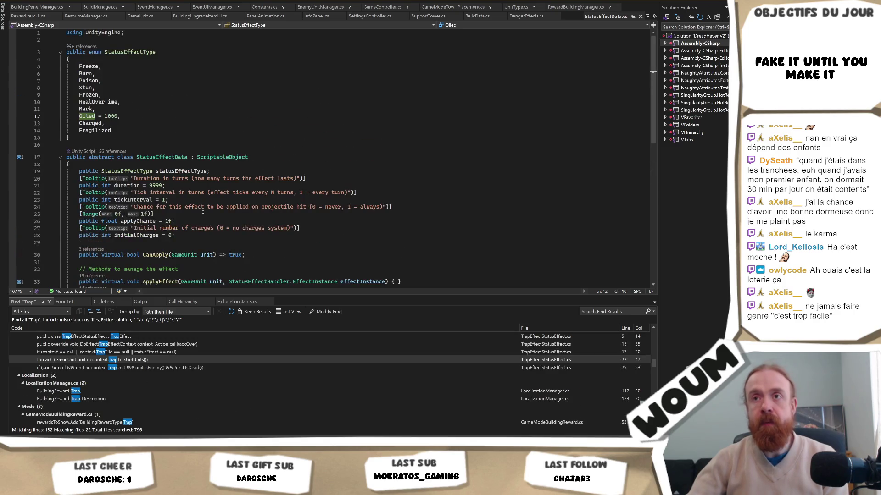
left_click(175, 158)
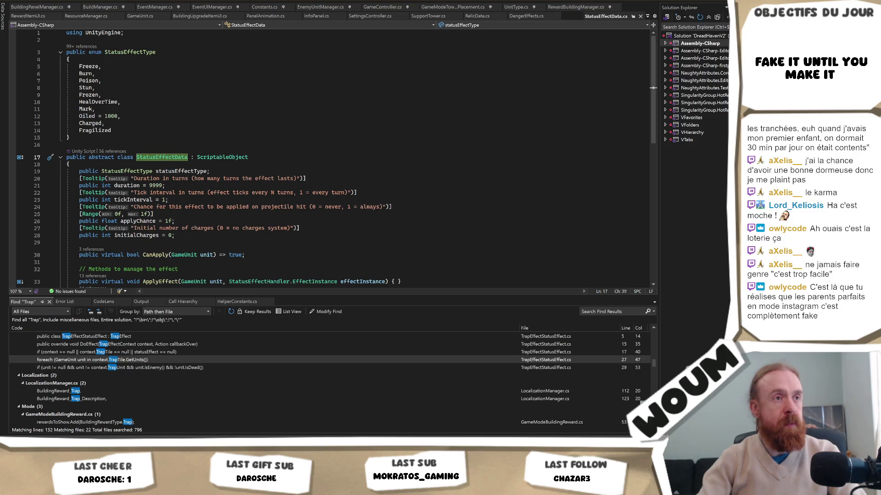
key("Return")
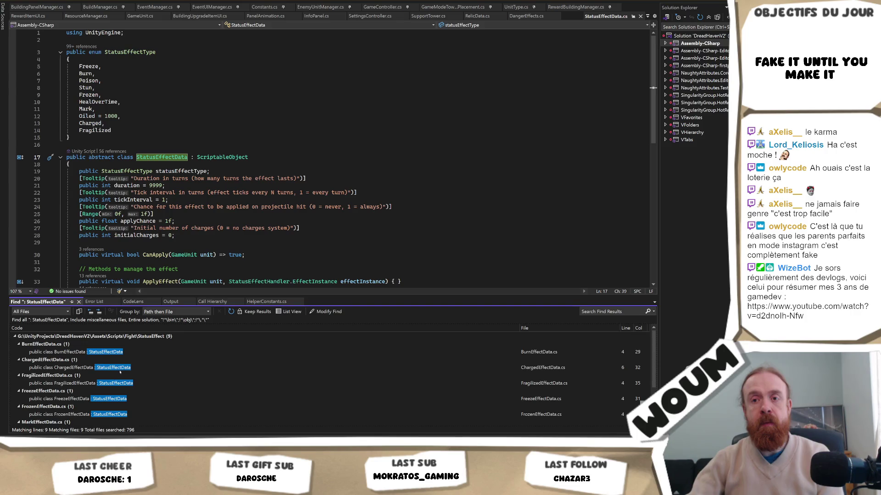
double_click(119, 370)
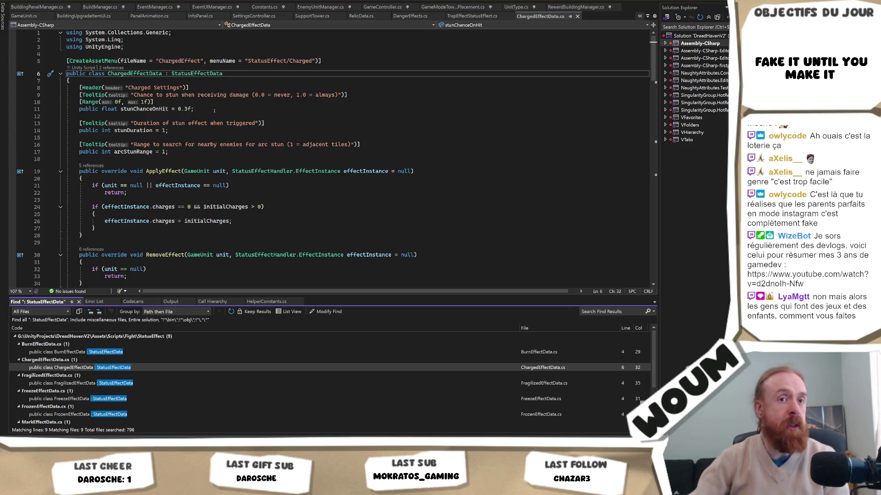
mouse_move(207, 113)
left_mouse_down()
mouse_move(92, 91)
mouse_move(31, 91)
left_mouse_up()
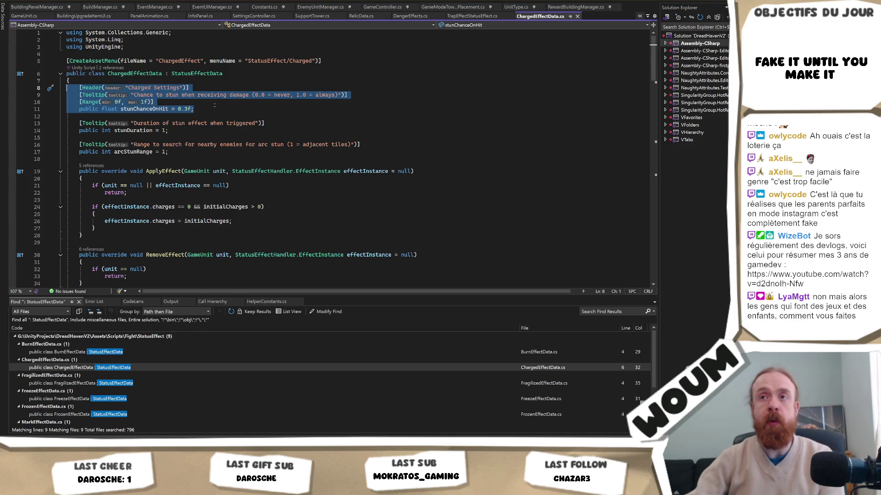
left_click(214, 105)
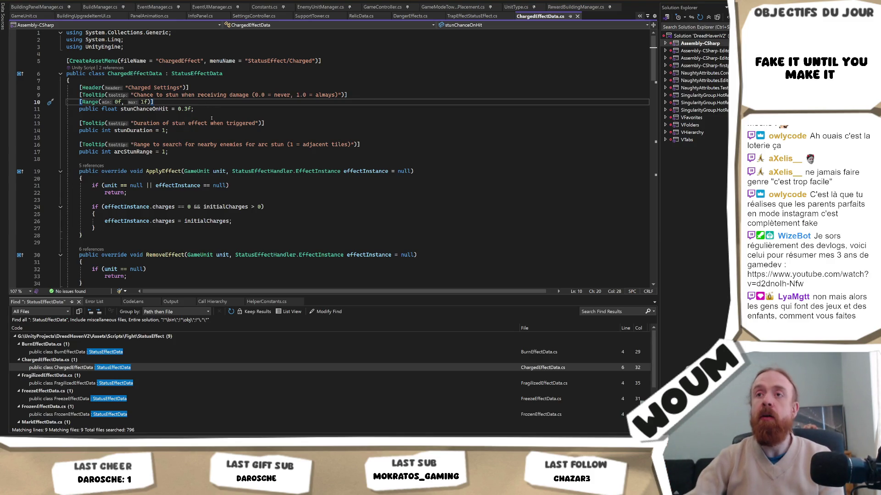
left_click_drag(208, 112, 167, 82)
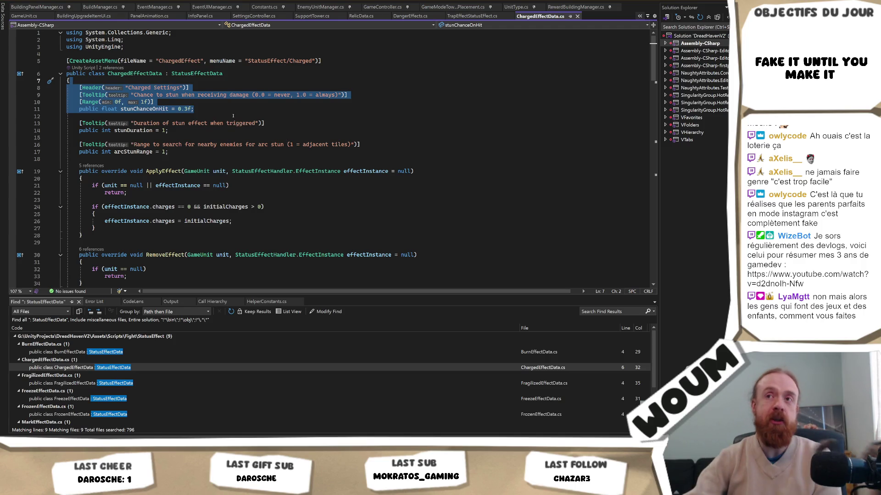
mouse_move(218, 111)
left_mouse_down()
mouse_move(197, 74)
mouse_move(192, 79)
left_mouse_up()
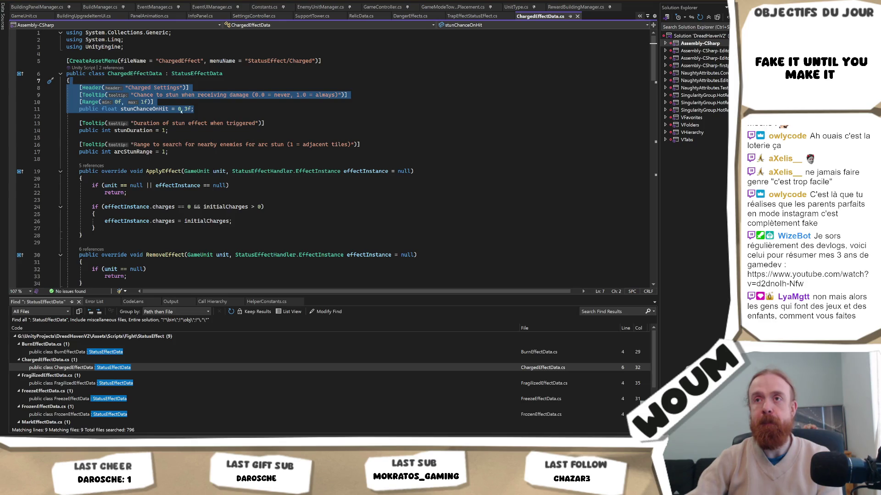
left_click(159, 109)
scroll(279, 168, "down", 8)
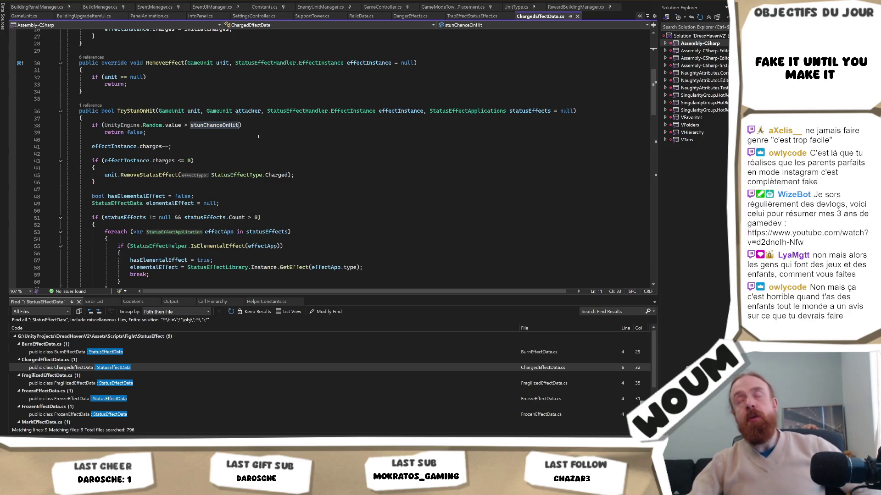
scroll(258, 137, "up", 9)
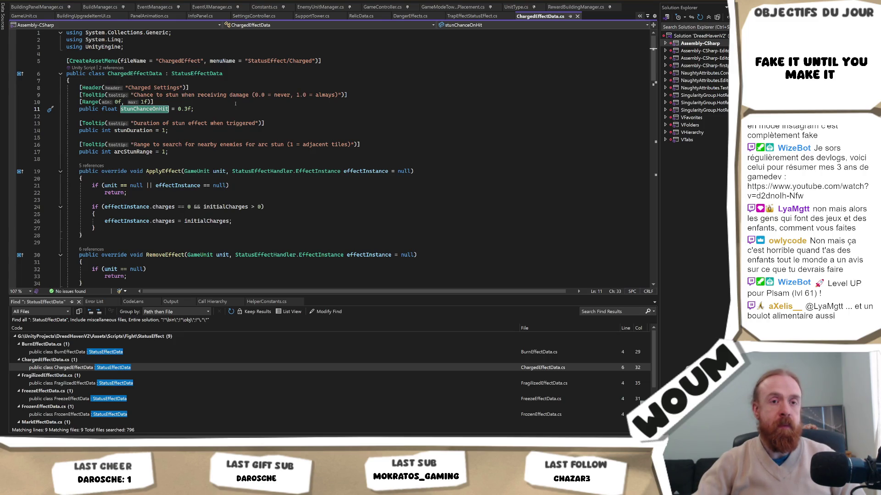
left_click(209, 104)
left_click(209, 108)
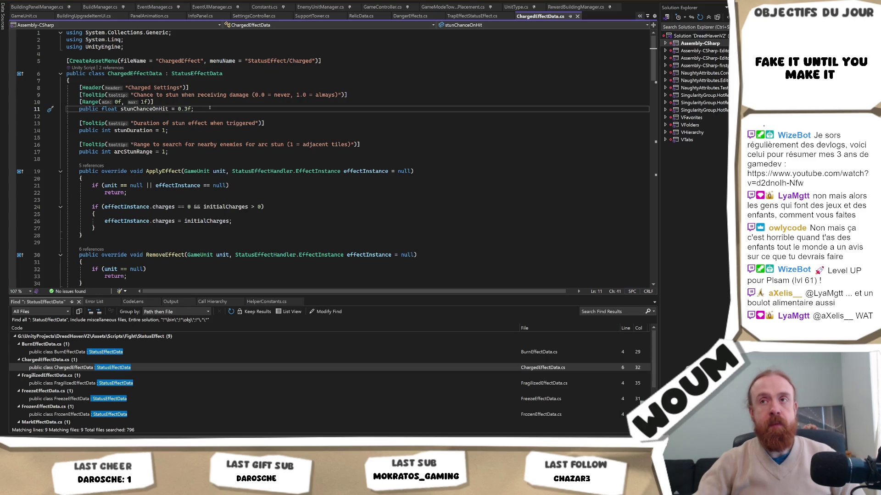
left_click_drag(210, 109, 212, 81)
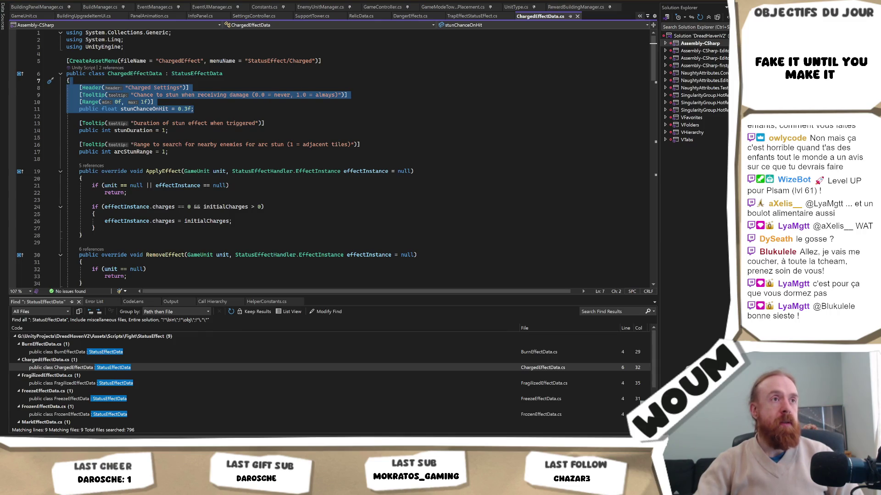
key("alt+Tab")
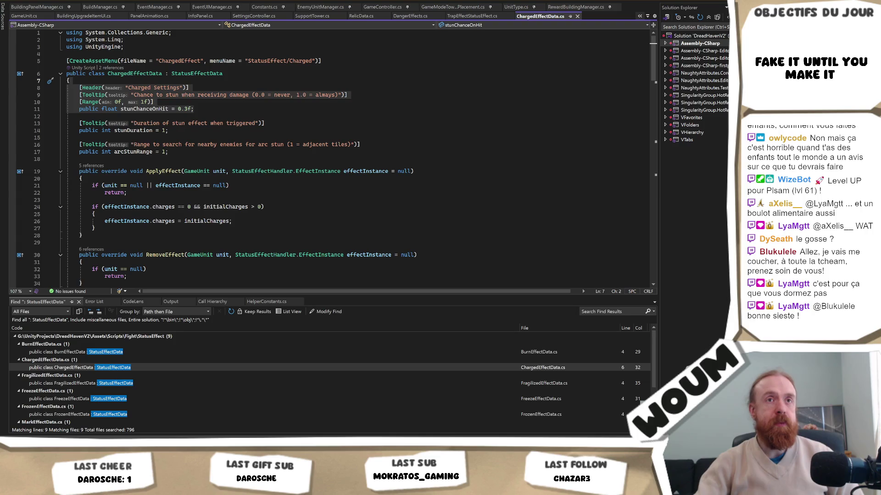
double_click(143, 110)
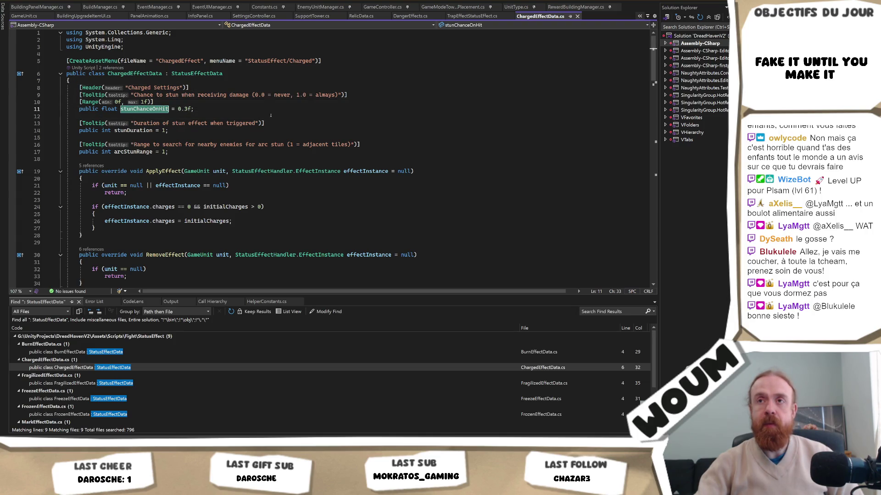
double_click(133, 130)
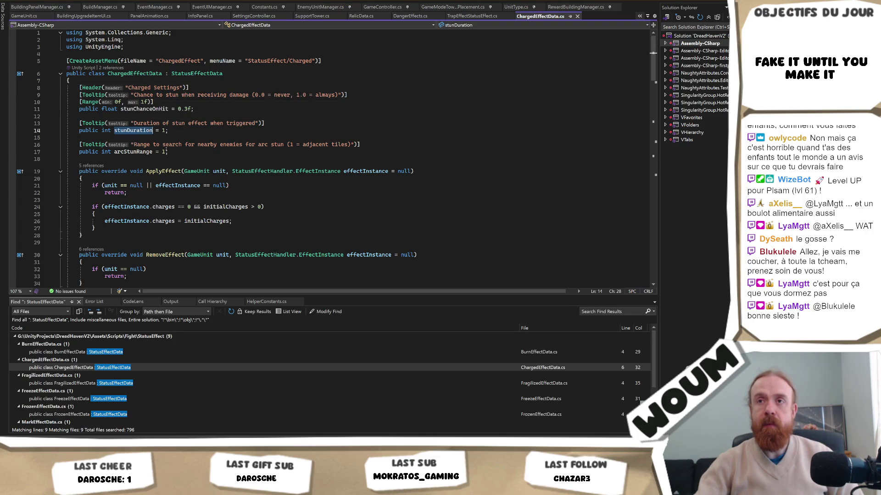
left_click_drag(174, 155, 80, 138)
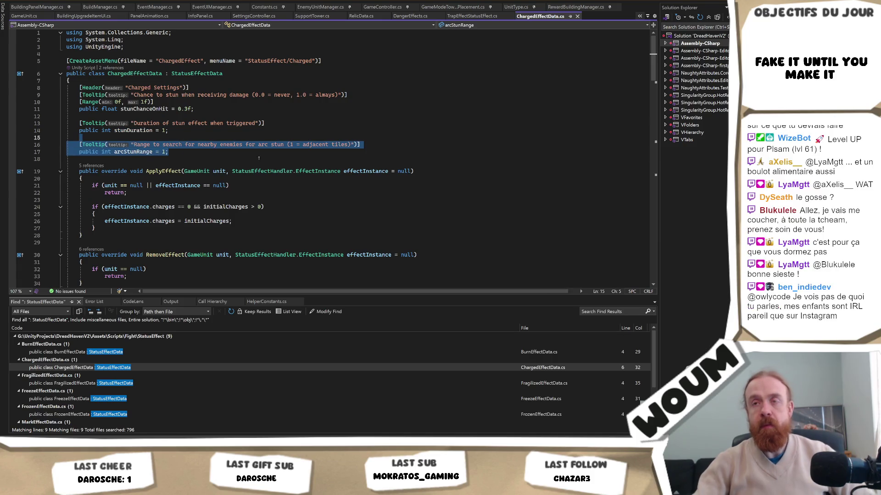
double_click(133, 152)
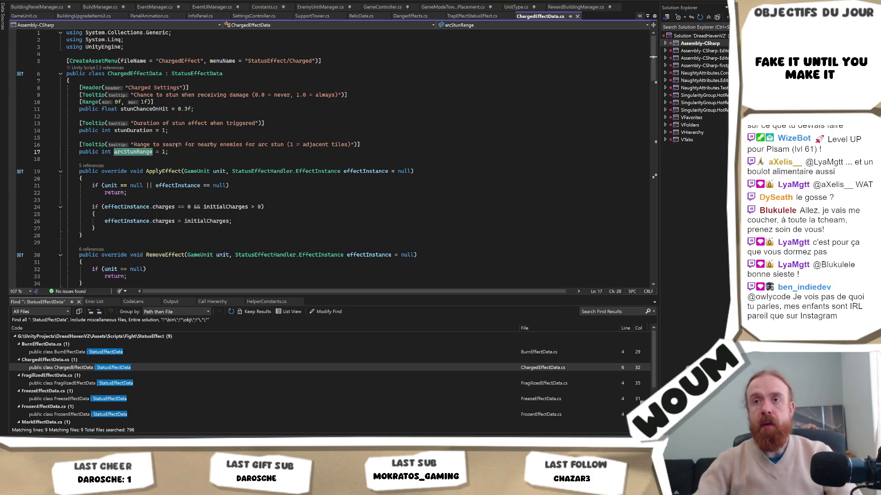
left_click_drag(171, 154, 79, 151)
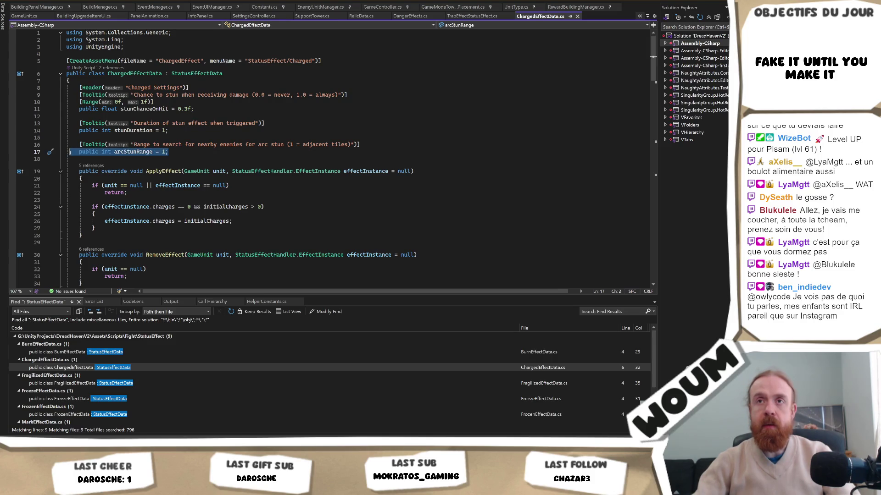
left_click(79, 152)
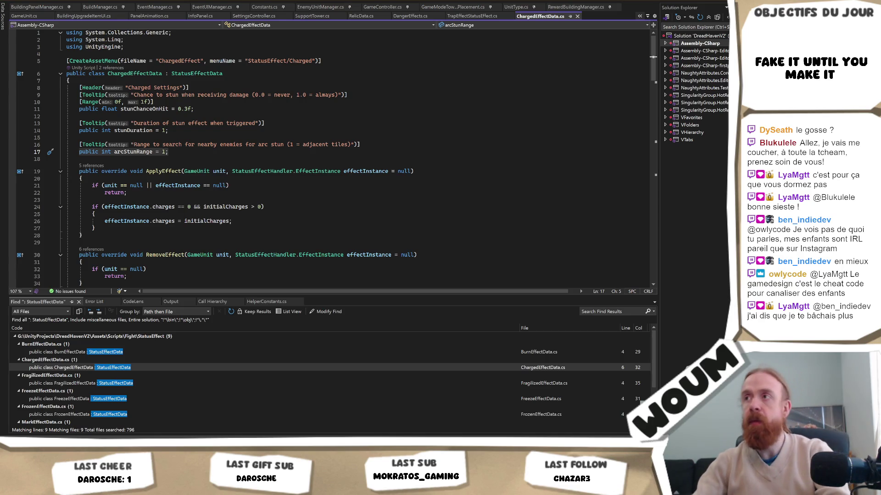
Step: Close ChargedEffectData.cs and review FragilizedEffectData.cs down to its OnElementalEffectApplied method
left_click(577, 16)
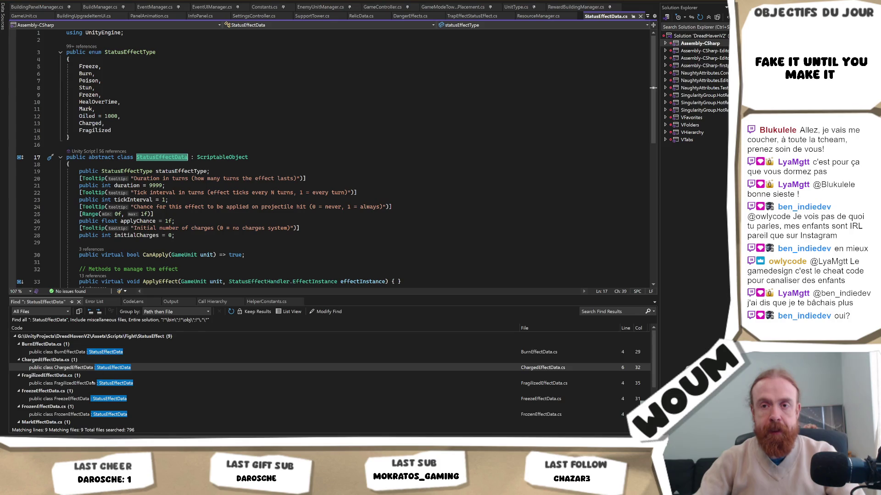
double_click(92, 384)
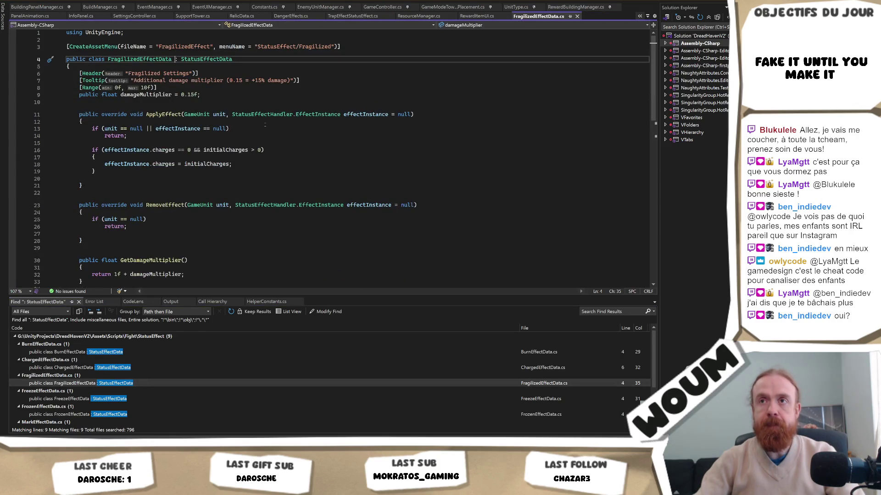
scroll(275, 216, "down", 3)
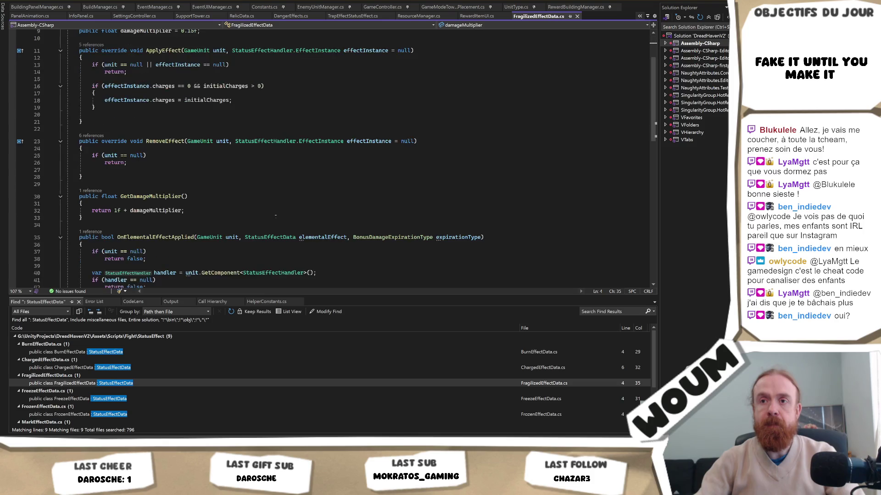
scroll(275, 215, "down", 5)
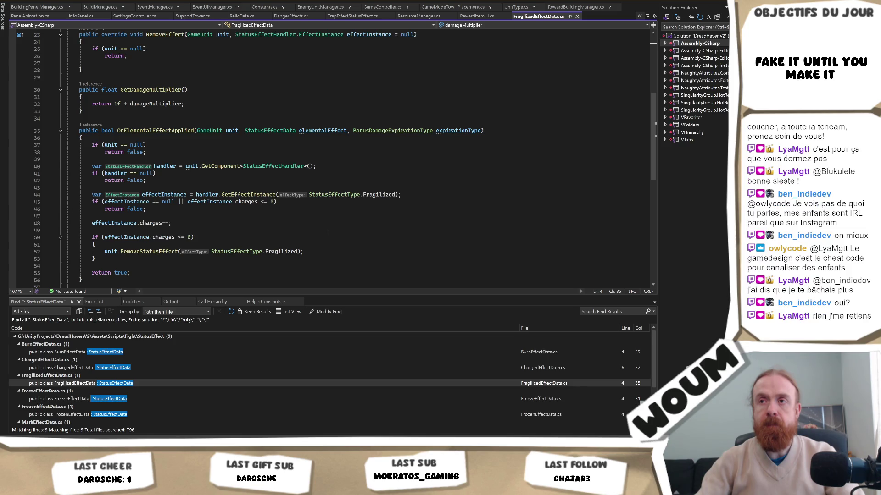
scroll(298, 238, "down", 3)
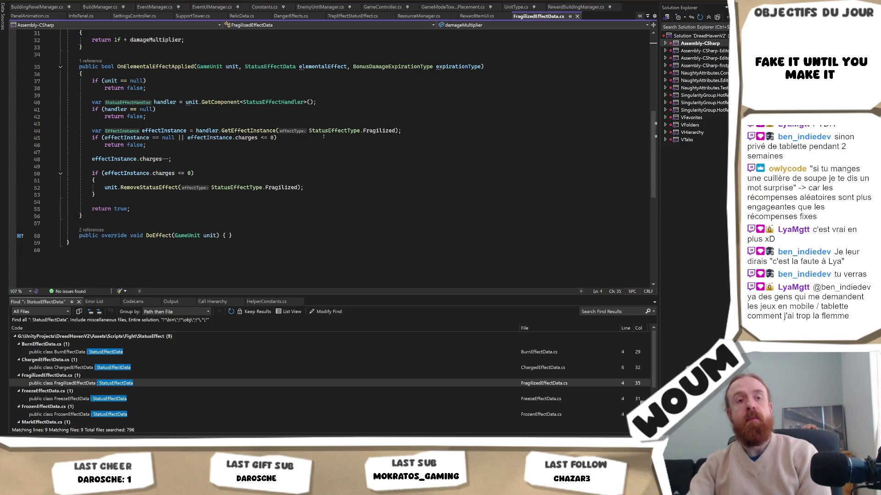
left_click(317, 216)
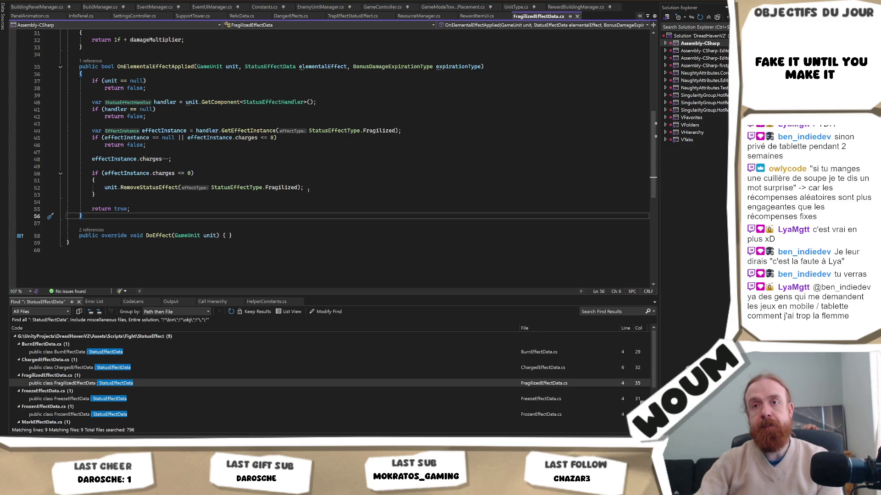
scroll(324, 219, "up", 2)
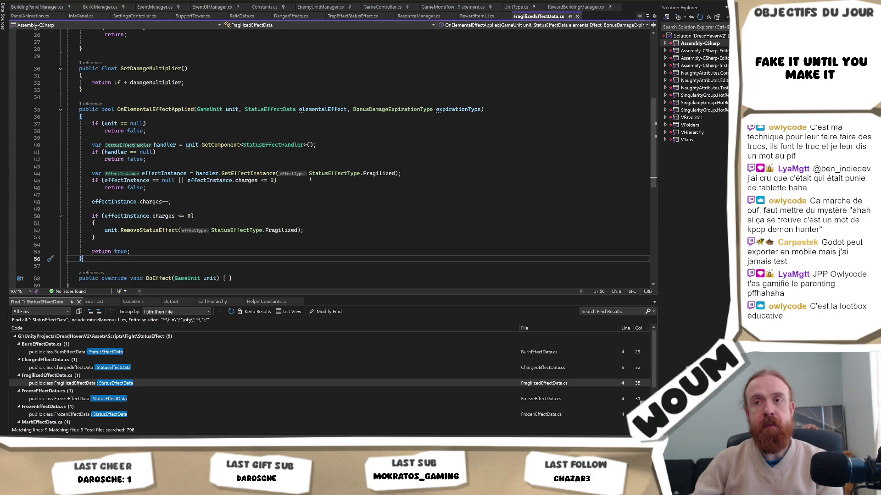
left_click(246, 218)
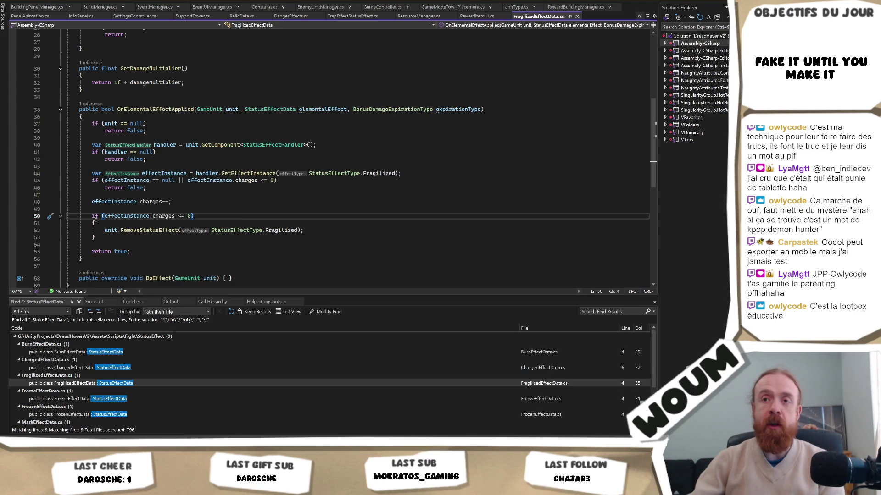
Step: Select the Fragilized charges check and the StatusEffectHandler reference on line 40
mouse_move(93, 223)
left_mouse_down()
mouse_move(229, 207)
mouse_move(337, 216)
left_mouse_up()
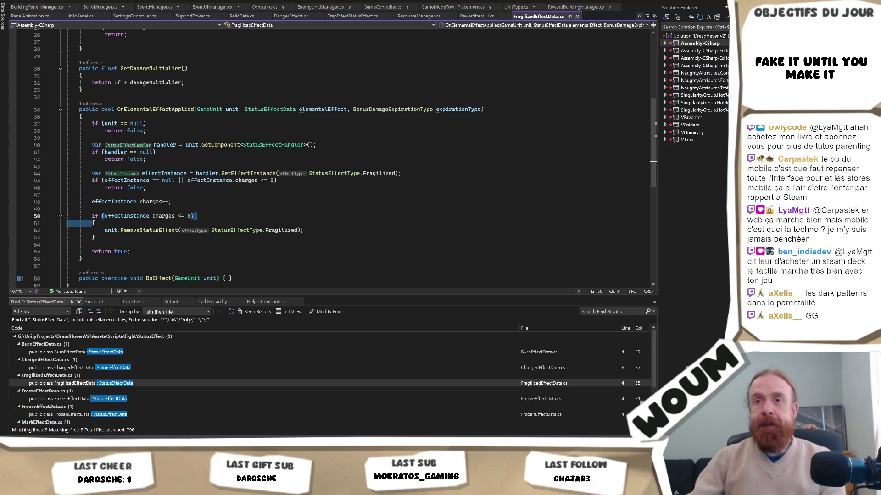
key("Up")
key("Up")
key("Up")
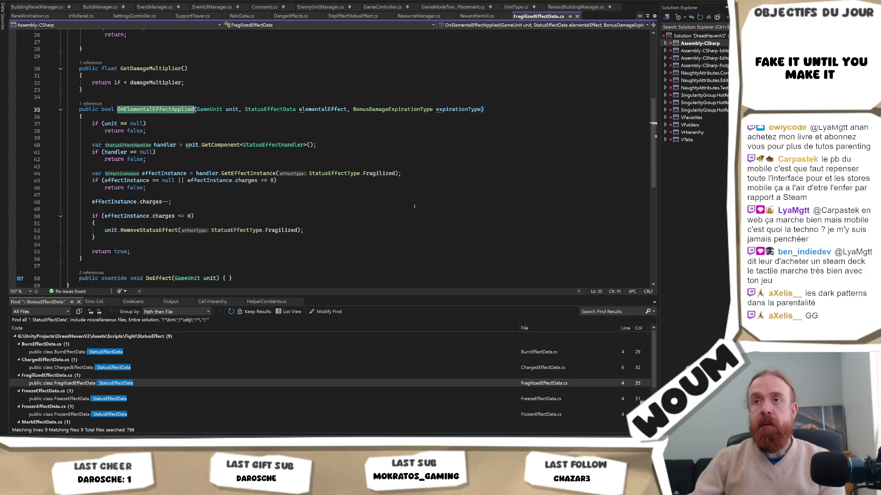
double_click(283, 145)
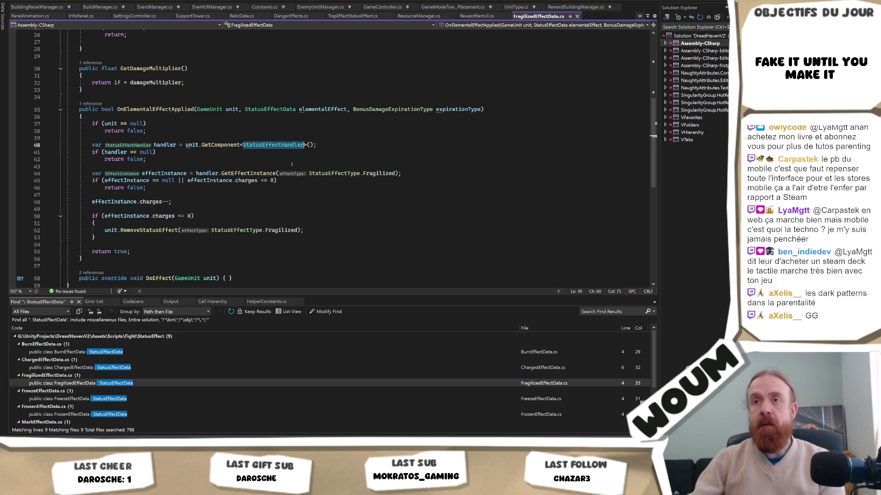
scroll(292, 166, "up", 2)
Step: Change line 40 to var handler = unit.statusEffectHandler; and save FragilizedEffectData.cs
mouse_move(317, 187)
left_mouse_down()
mouse_move(68, 187)
mouse_move(199, 187)
left_mouse_up()
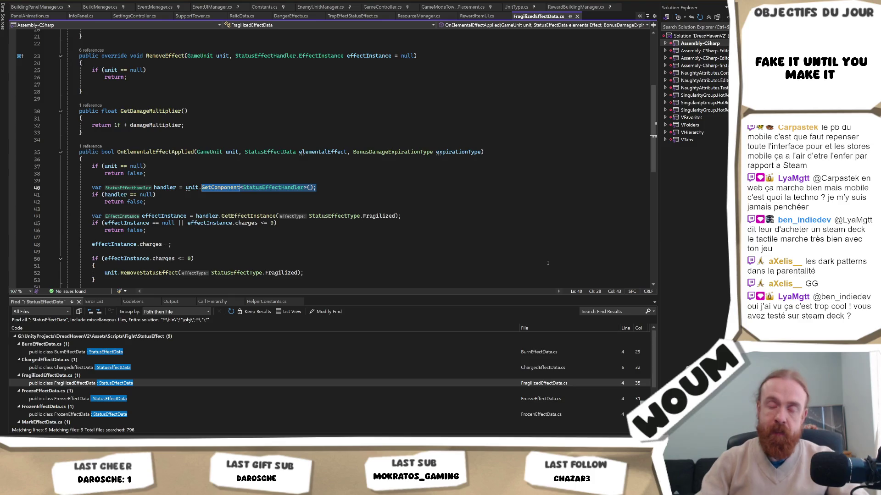
type(".S")
key("BackSpace")
type("status")
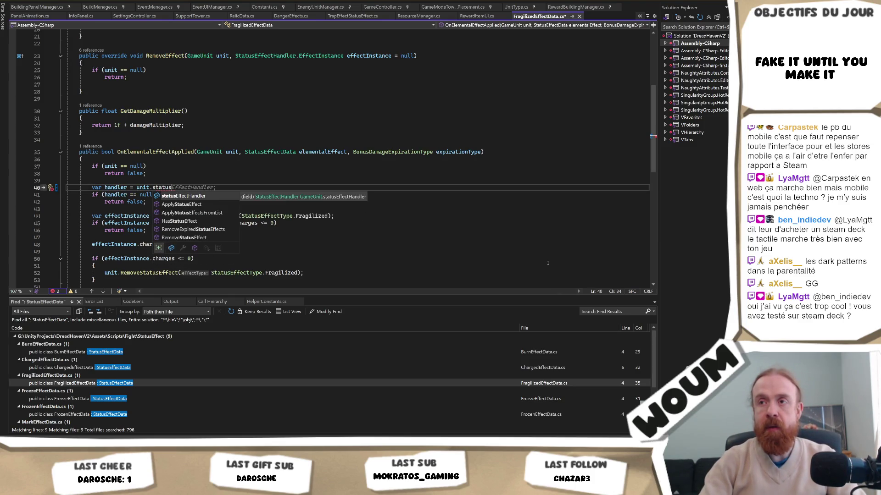
key("Tab")
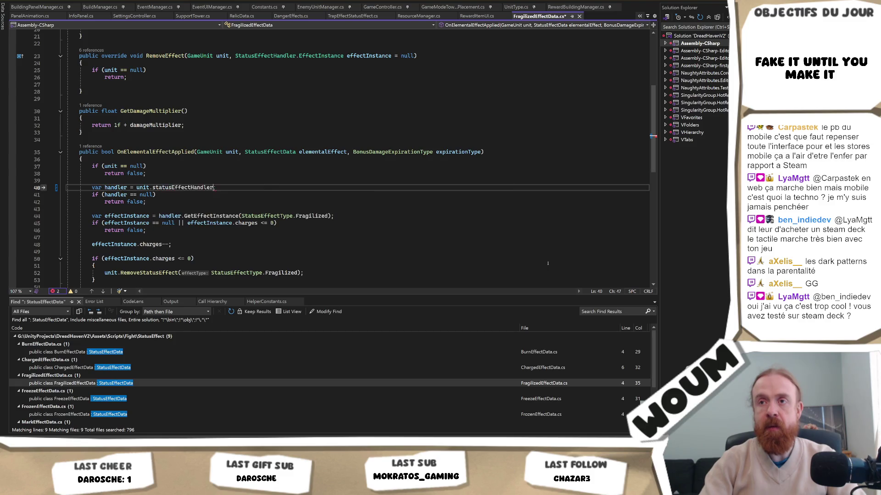
type(";")
key("ctrl+s")
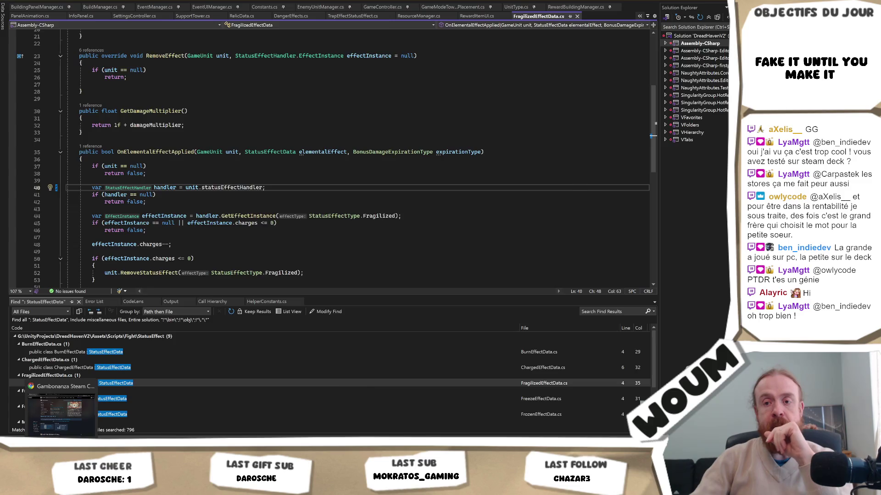
Step: In Chrome, search 'playstore' in a new tab and open the Google Play store
left_click(77, 408)
key("ctrl+t")
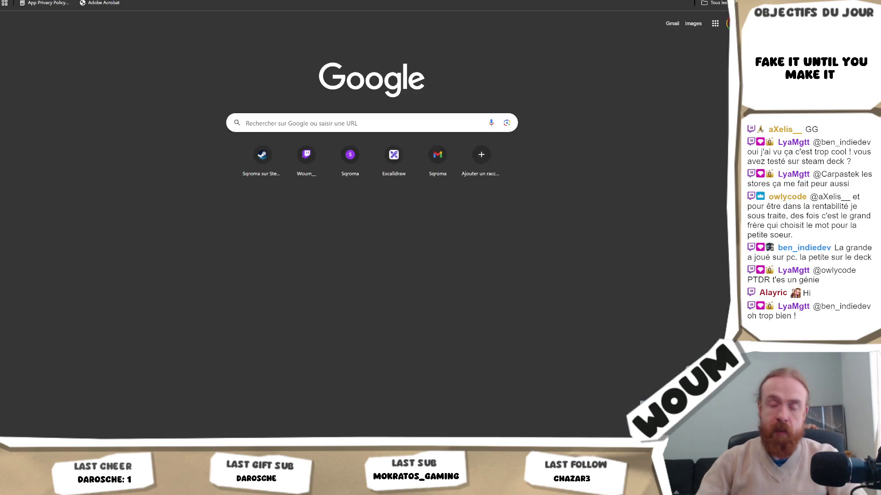
type("playstore")
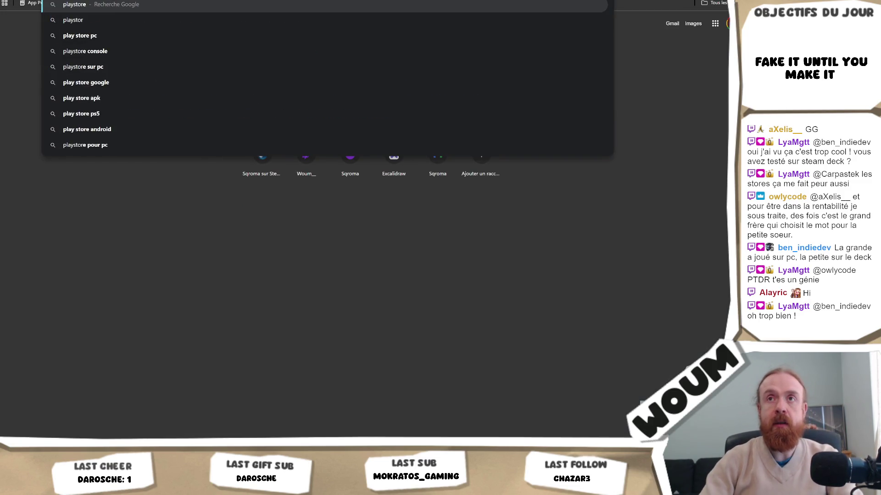
key("Return")
left_click(224, 112)
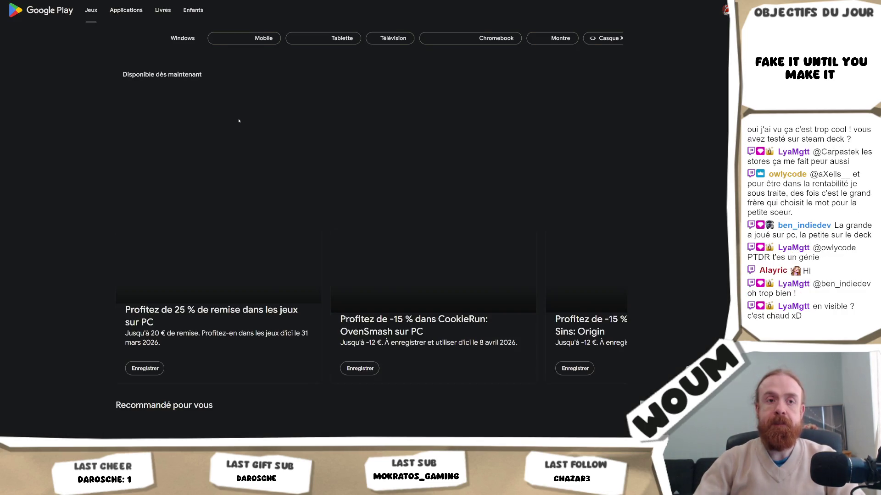
Step: Open the Échecs · Jouer et Apprendre game page on Google Play
scroll(259, 126, "down", 7)
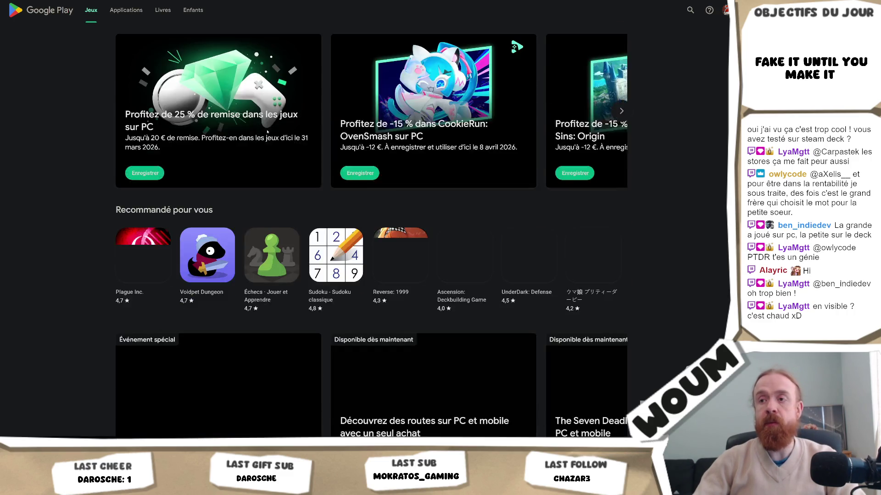
left_click(272, 138)
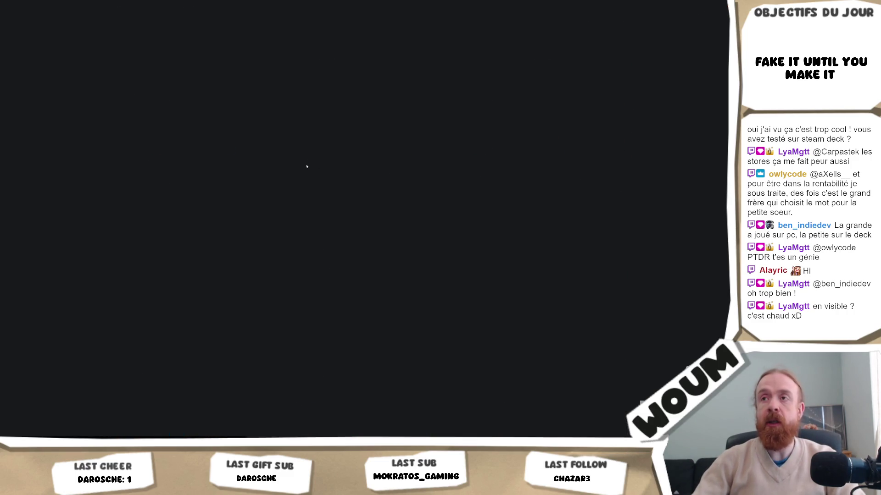
scroll(697, 258, "down", 4)
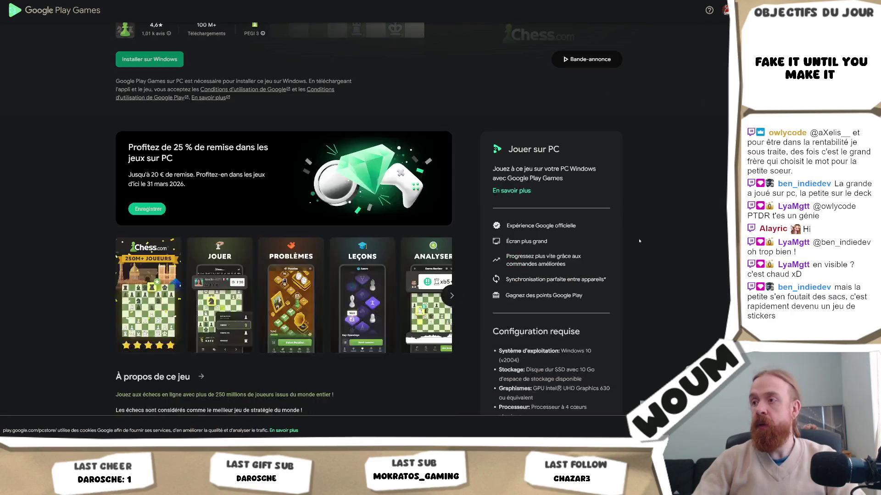
Step: Expand the chess app's 'Assistance de l'appli' support section
scroll(697, 258, "down", 4)
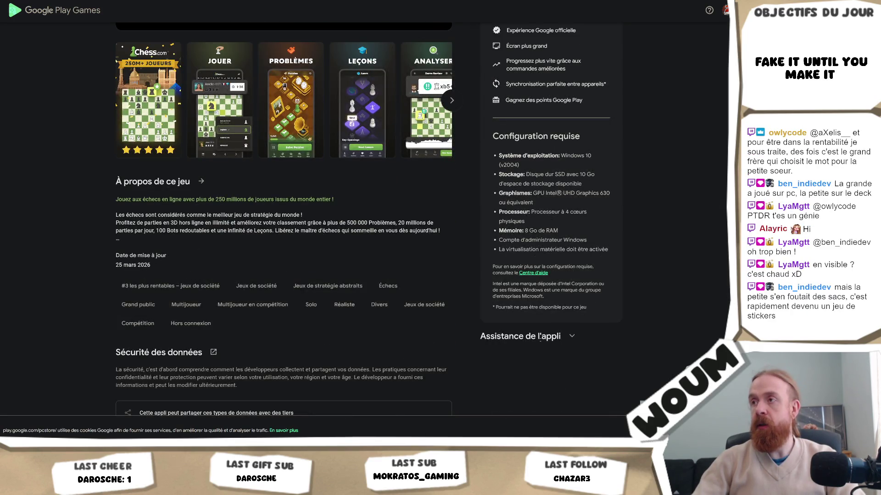
left_click(592, 334)
scroll(595, 328, "down", 3)
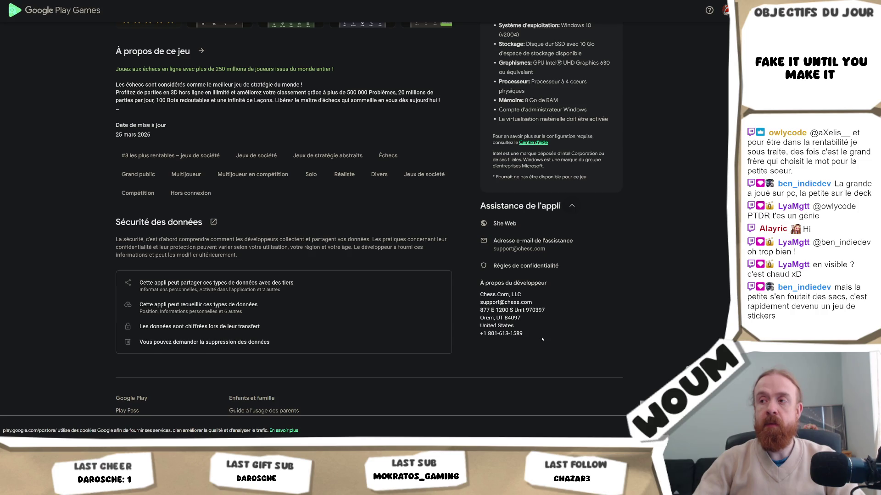
Step: Select and deselect the developer's contact details several times, then scroll around the page
left_click_drag(542, 338, 548, 282)
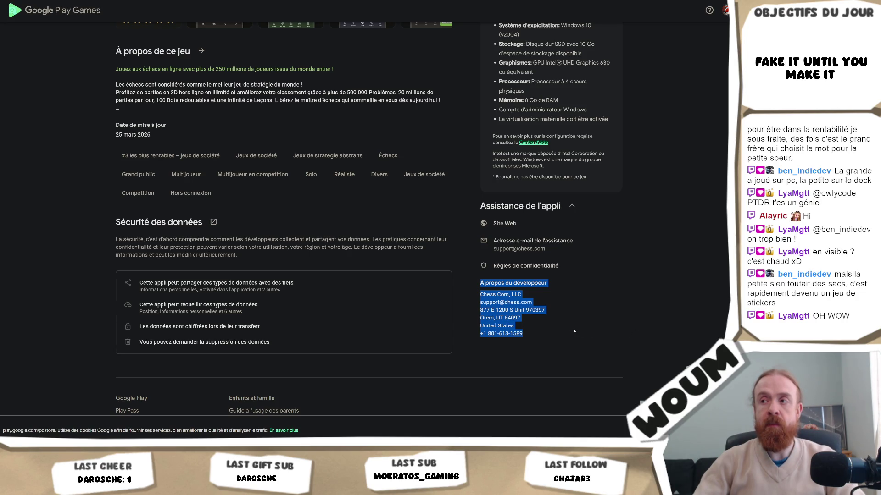
left_click(574, 331)
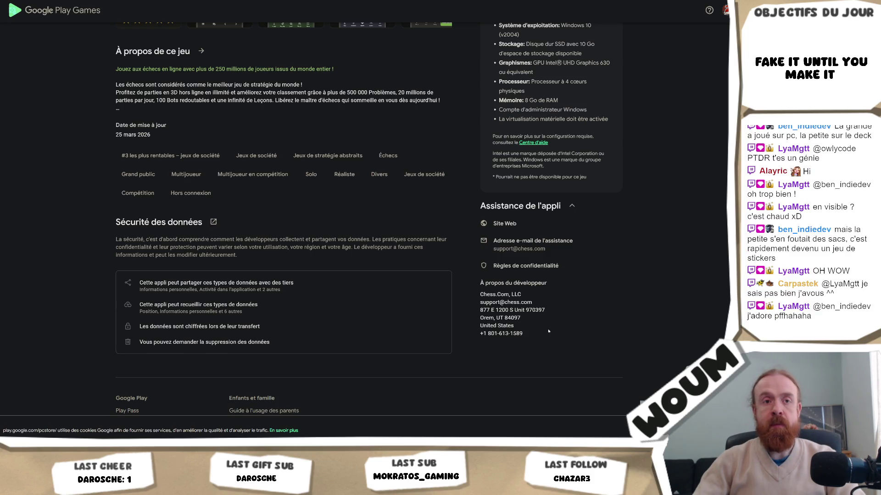
mouse_move(548, 331)
left_mouse_down()
mouse_move(481, 307)
mouse_move(482, 283)
mouse_move(482, 321)
mouse_move(482, 266)
mouse_move(479, 284)
left_mouse_up()
left_click(544, 314)
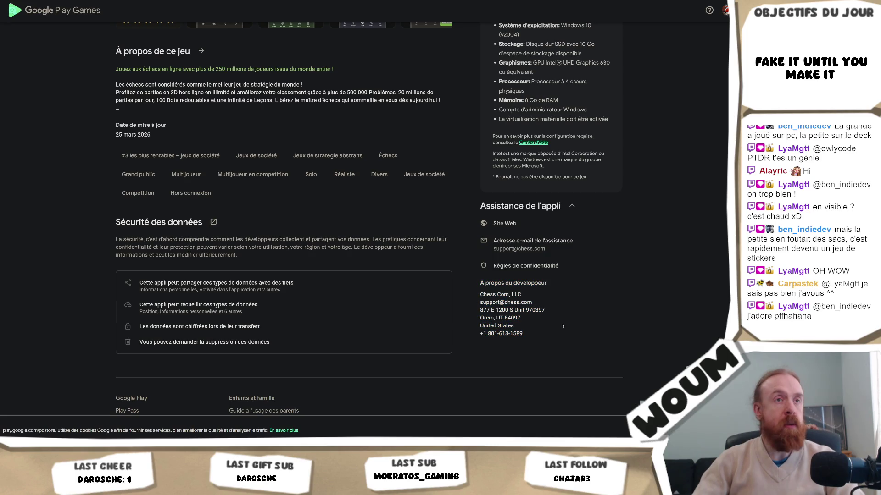
mouse_move(523, 333)
left_mouse_down()
mouse_move(500, 294)
mouse_move(482, 283)
left_mouse_up()
left_click(482, 283)
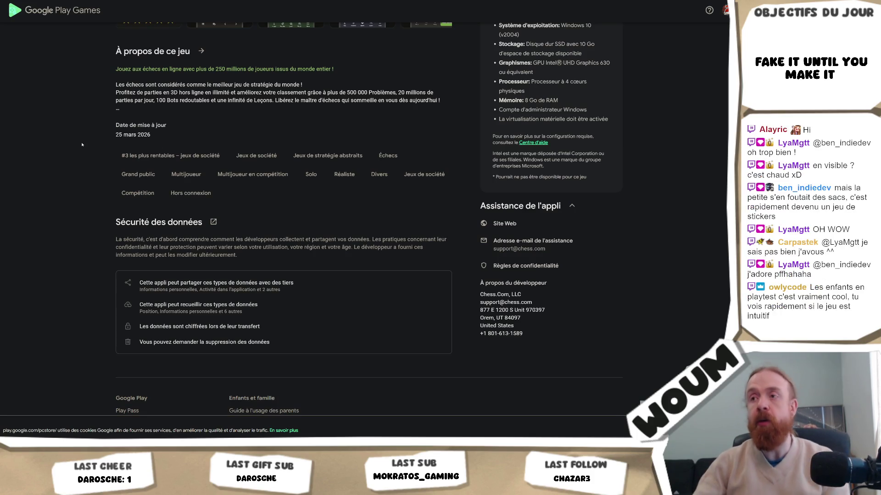
scroll(565, 103, "up", 15)
scroll(565, 103, "up", 2)
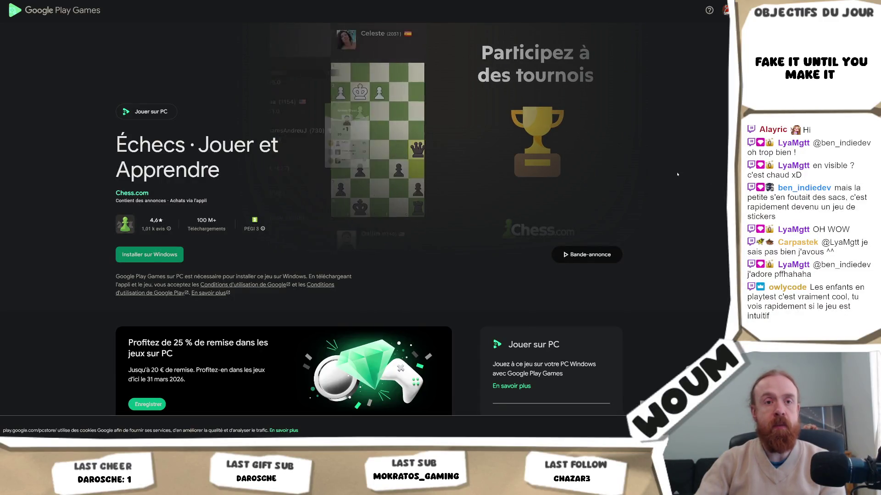
scroll(677, 173, "down", 5)
scroll(678, 174, "down", 6)
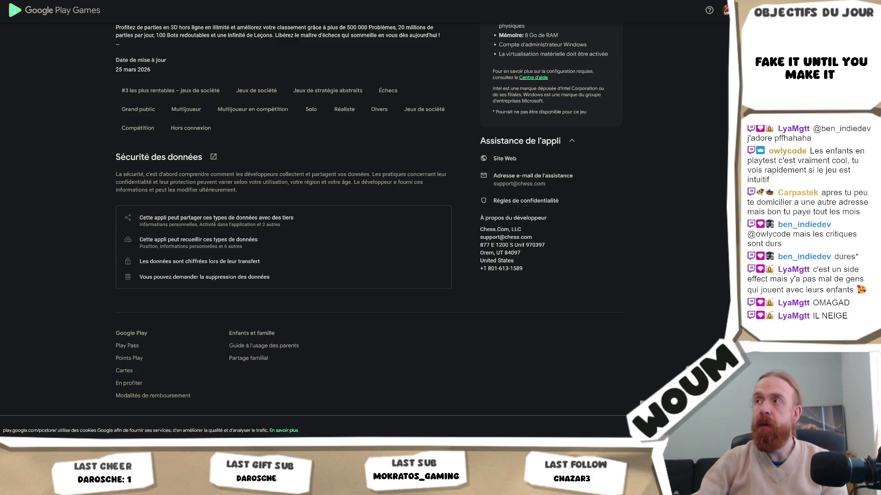
Step: Back in Visual Studio, jump to OnElementalEffectApplied's single reference in StatusEffectHandler.cs
key("alt+Tab")
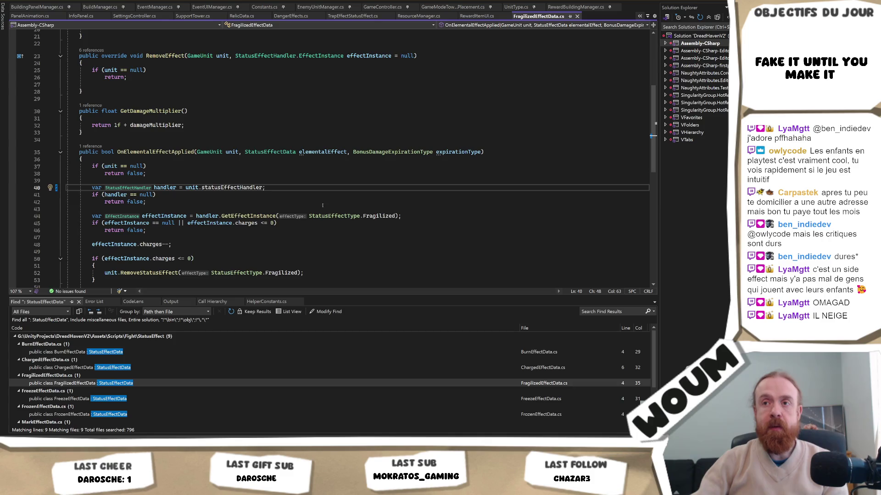
scroll(424, 235, "down", 2)
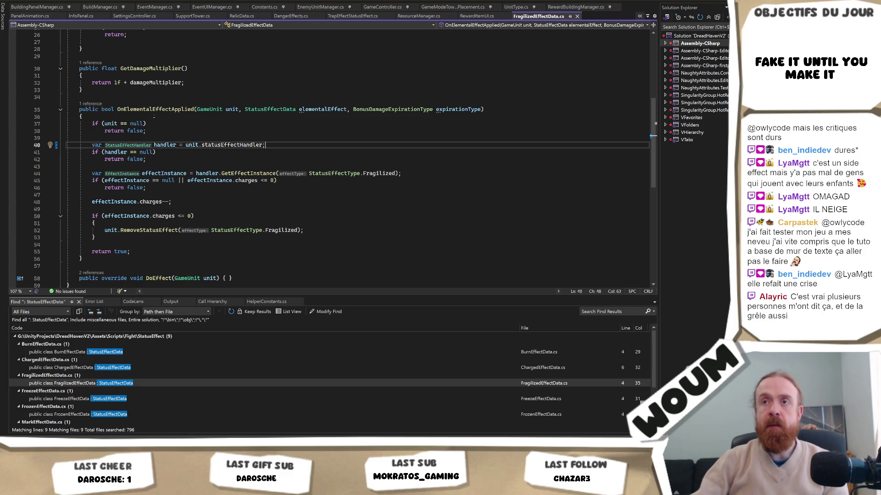
left_click(92, 104)
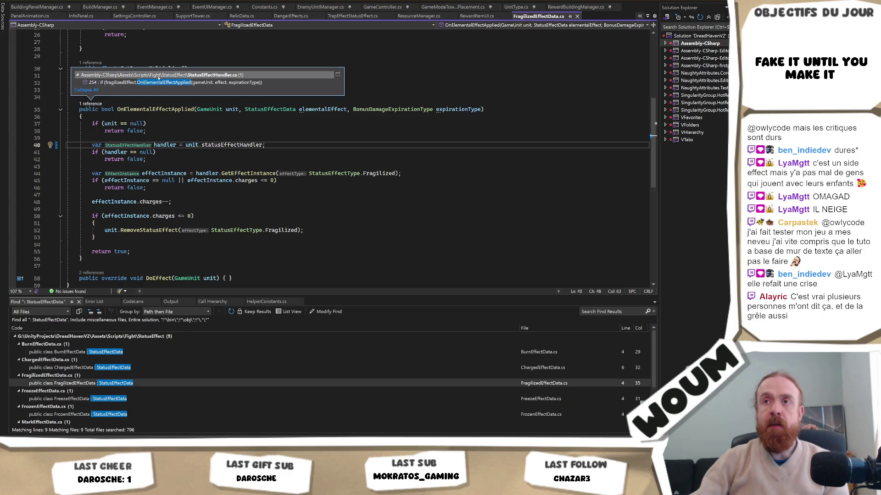
double_click(276, 83)
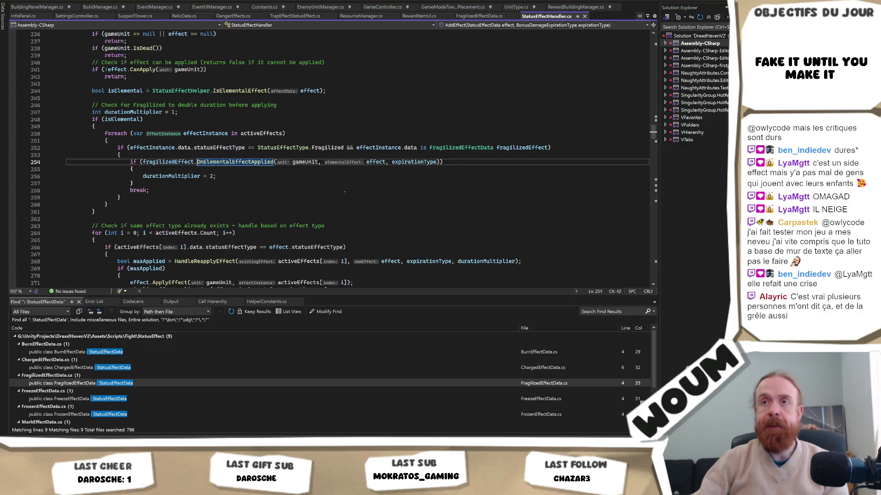
Step: Inspect the call on line 254 and durationMultiplier on line 247, then return to FragilizedEffectData.cs
scroll(336, 193, "up", 2)
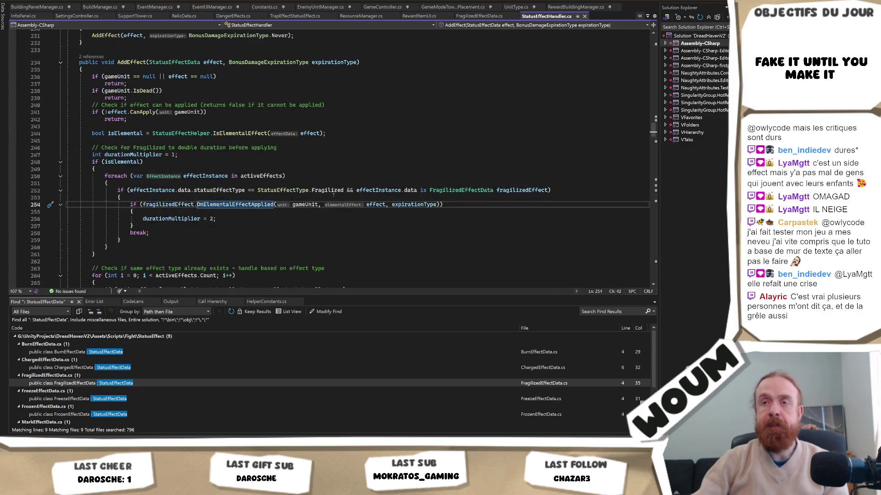
key("Up")
key("Up")
key("Up")
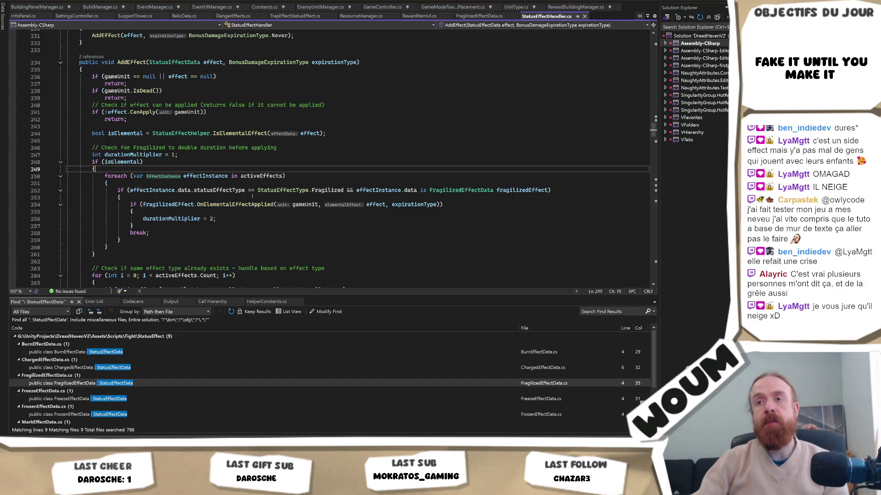
double_click(236, 205)
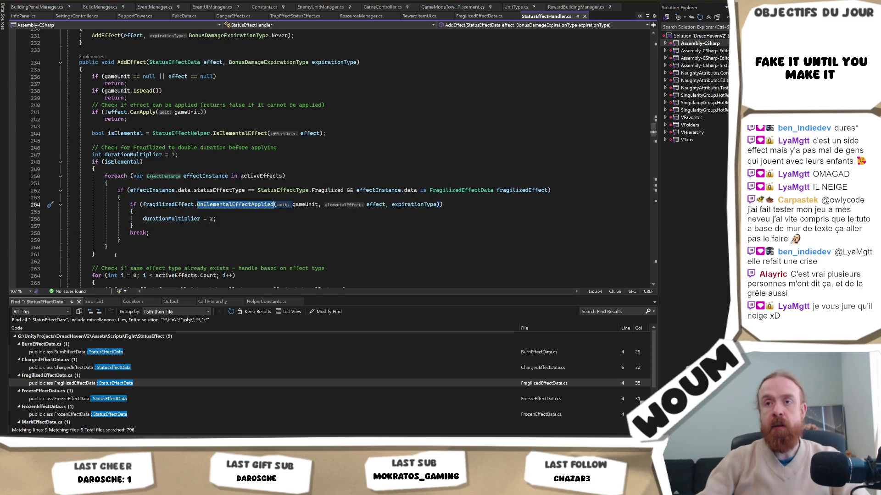
left_click(90, 154)
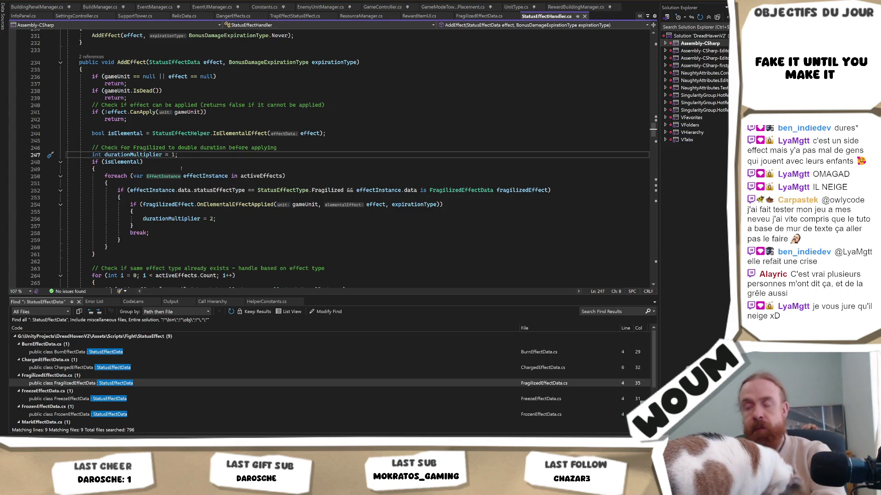
key("ctrl+Tab")
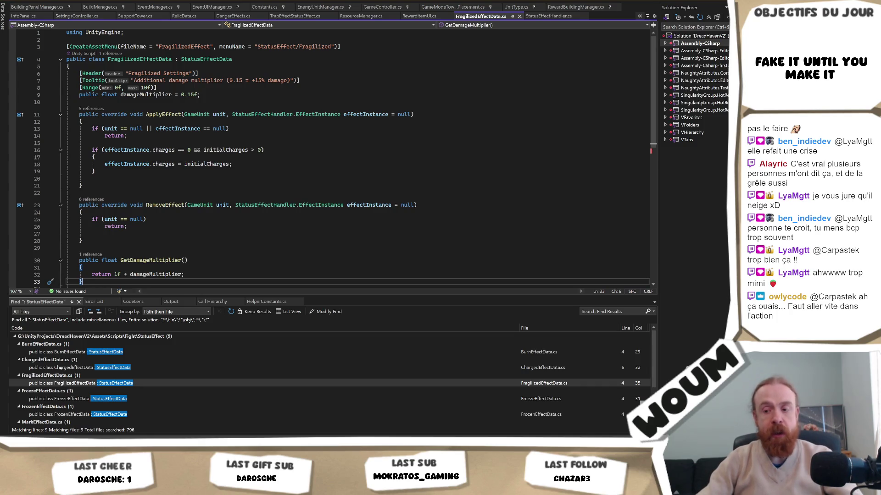
left_click(281, 95)
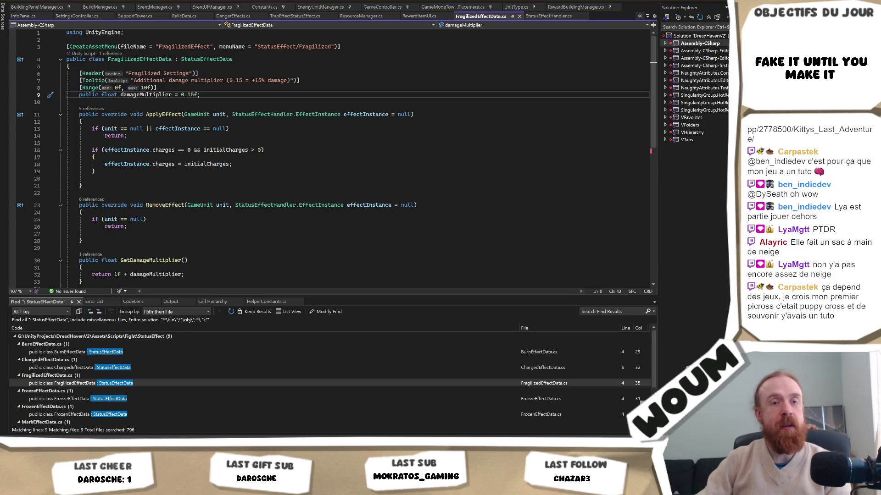
left_click(265, 156)
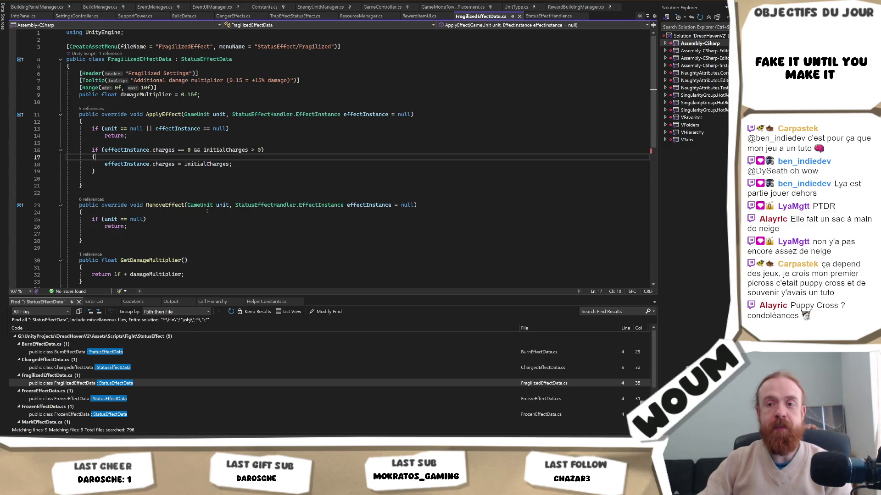
Step: Open OiledEffectData.cs from the Find Results and place the cursor on line 28
scroll(132, 398, "down", 3)
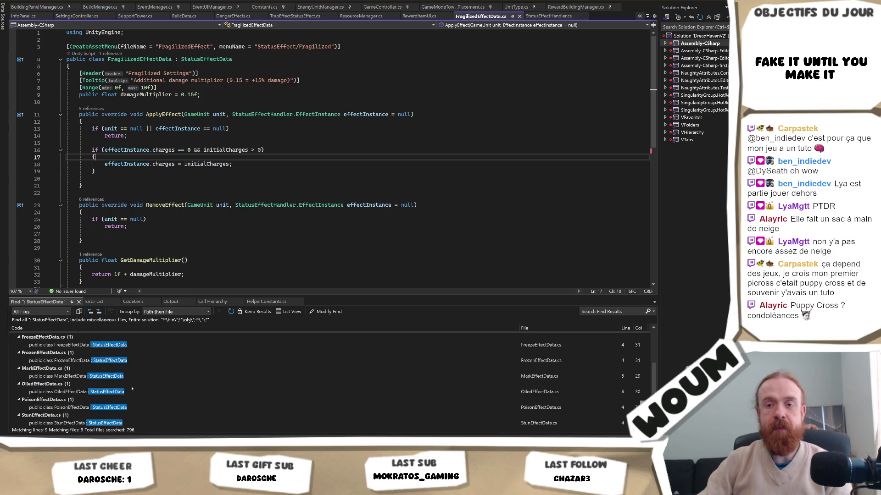
double_click(106, 393)
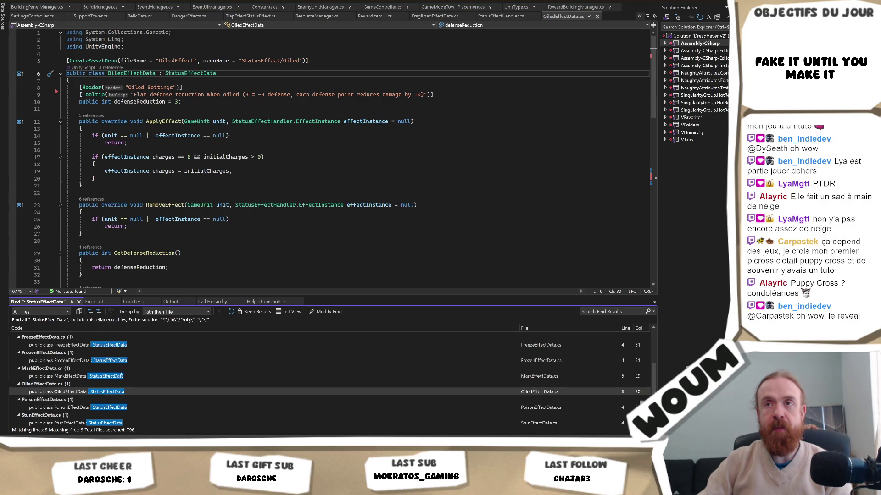
left_click(213, 241)
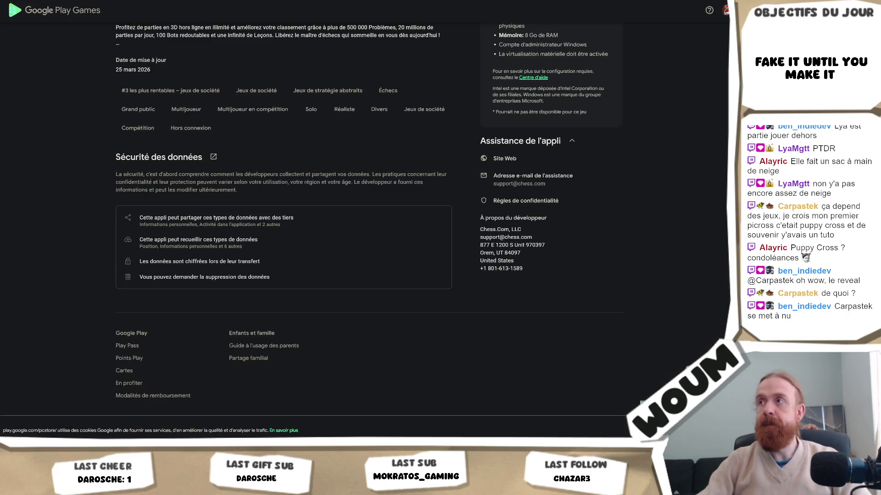
Step: Load Puppy Cross's Steam store page in a new tab from the pasted URL
key("ctrl+t")
type("https://store.steampowered.com/app/1183500/Puppy_Cross/")
key("Return")
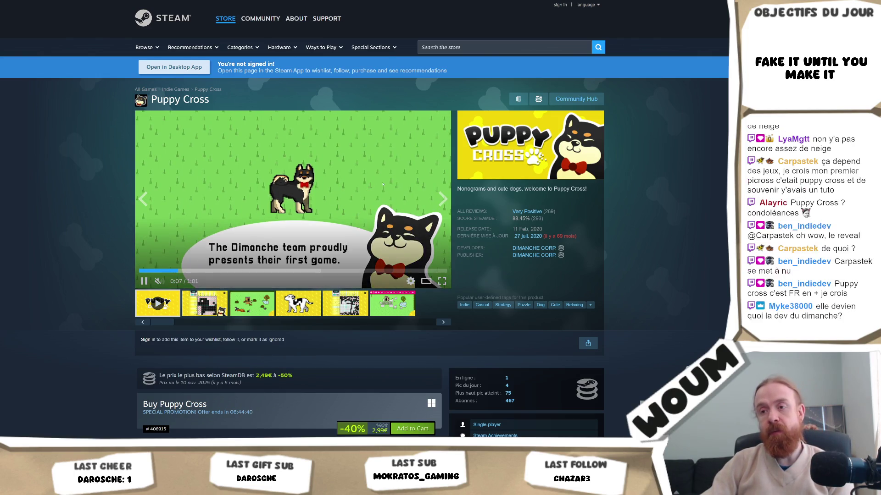
Step: Scroll down the Puppy Cross page and expand the full Features list
scroll(385, 191, "down", 3)
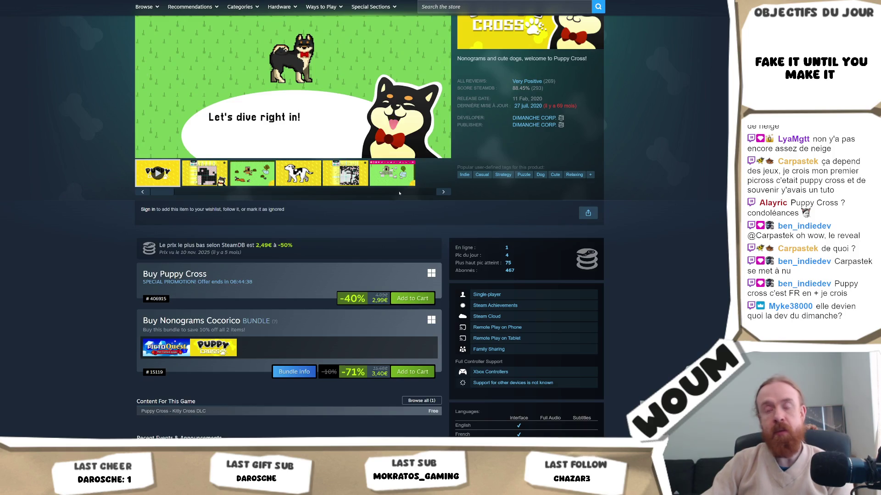
scroll(367, 201, "up", 3)
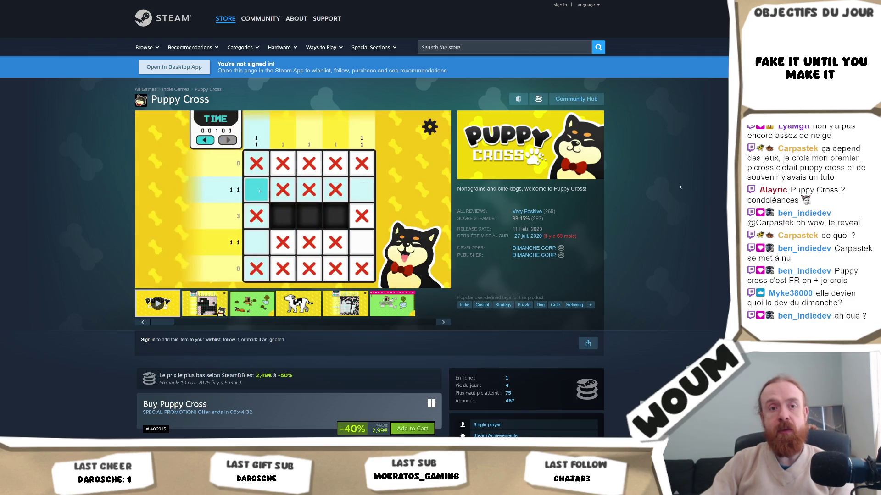
scroll(680, 187, "down", 4)
scroll(680, 186, "down", 4)
scroll(343, 285, "down", 4)
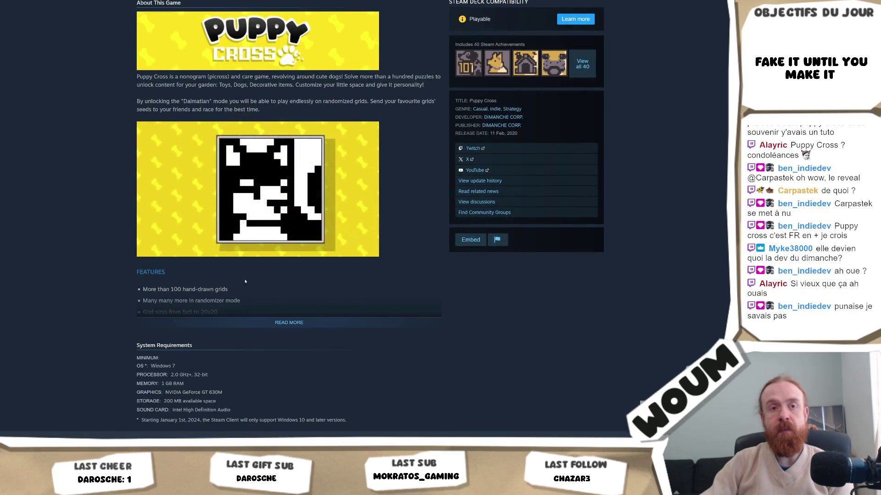
left_click(289, 323)
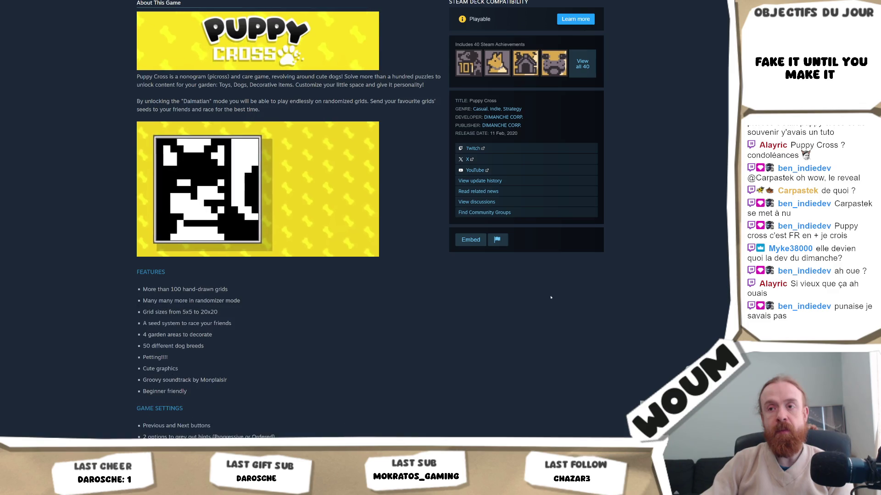
Step: Read through the features, return to the top and pause the trailer at 0:51
scroll(641, 283, "down", 7)
scroll(640, 282, "down", 5)
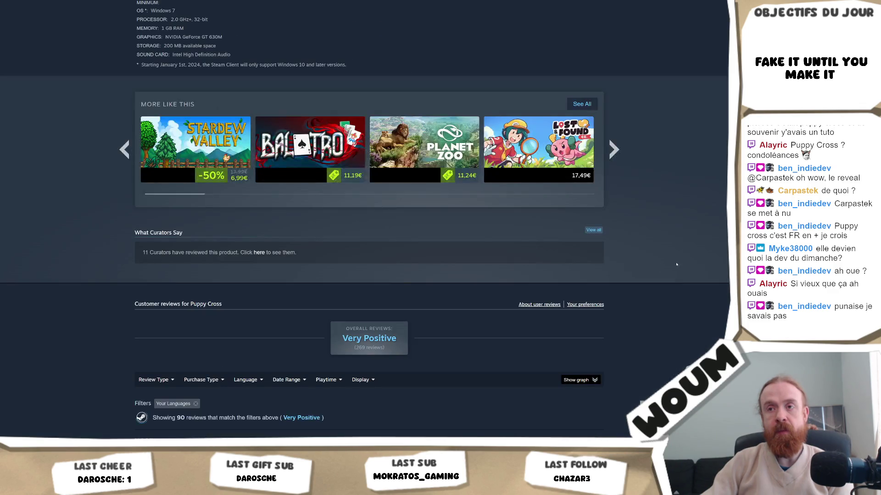
scroll(641, 283, "down", 1)
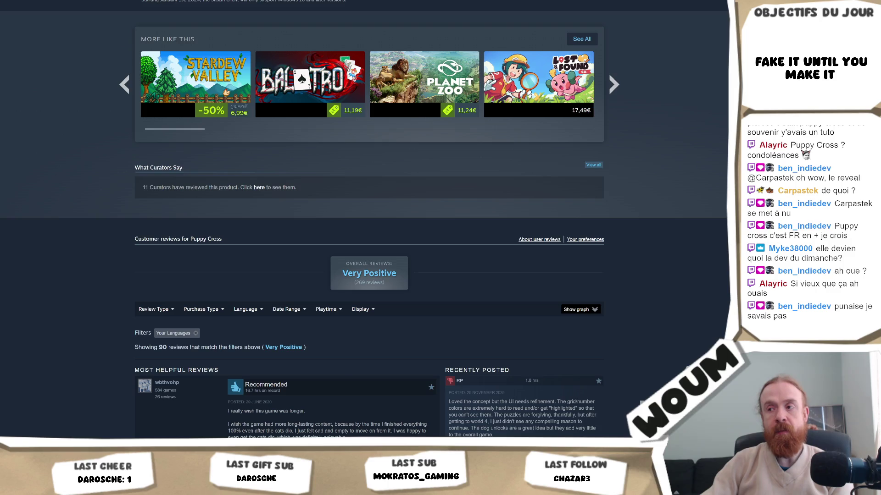
scroll(364, 218, "down", 1)
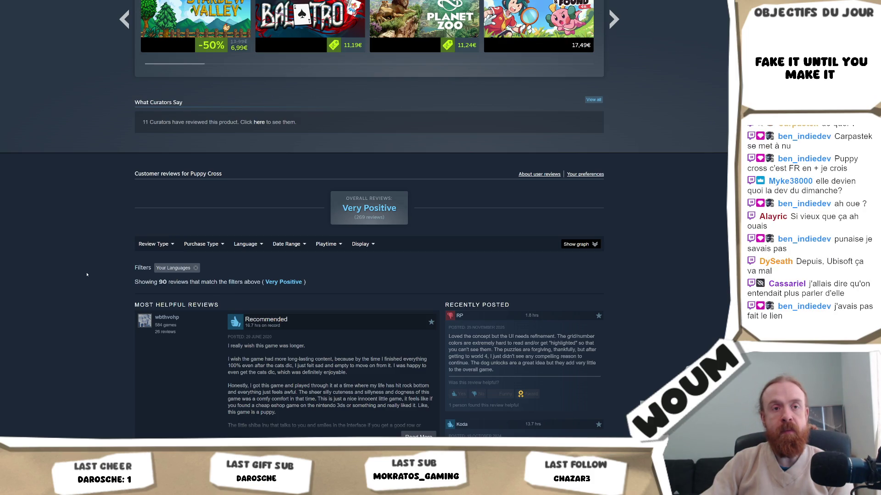
scroll(87, 275, "down", 4)
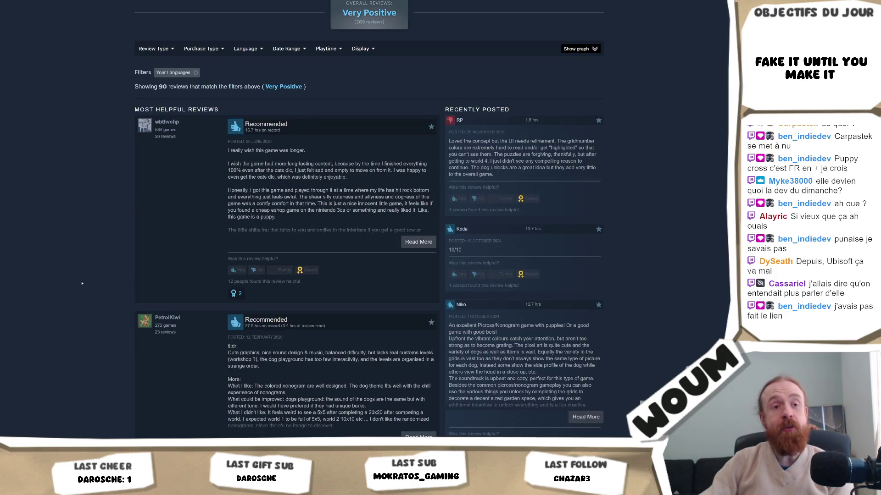
key("Home")
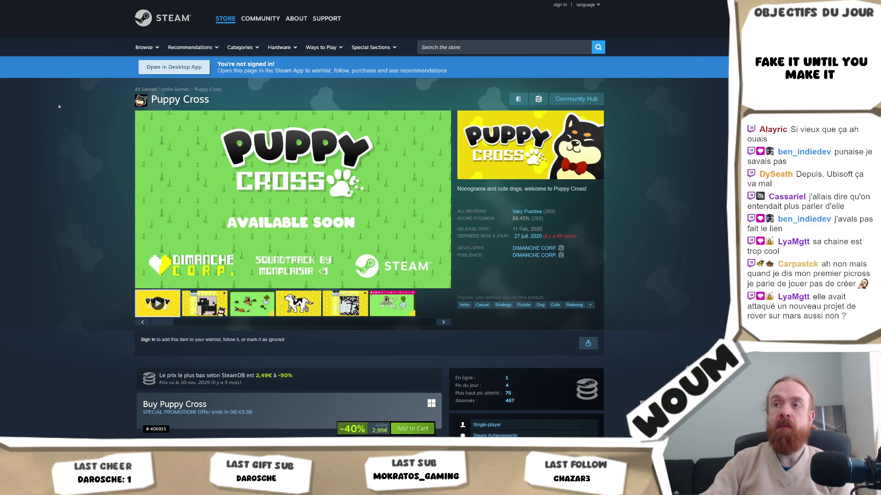
left_click(336, 181)
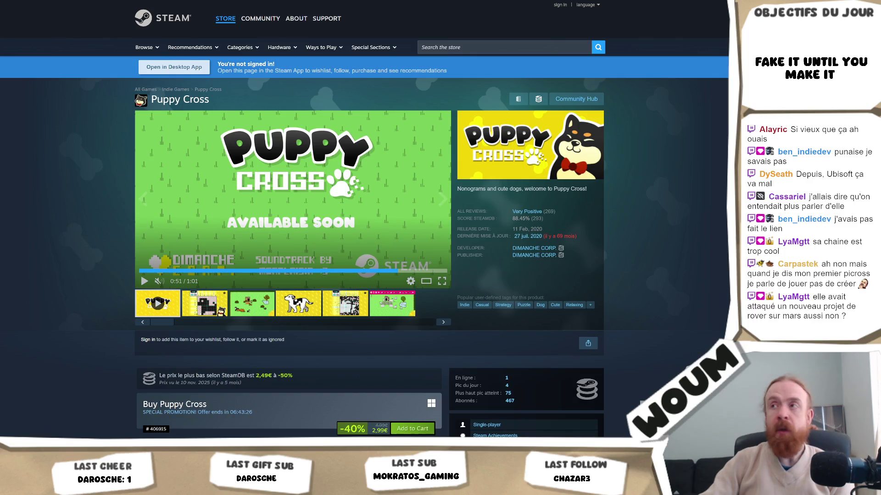
Step: Open the Opportunity store page from publisher DIMANCHE CORP.'s list of games
left_click(485, 47)
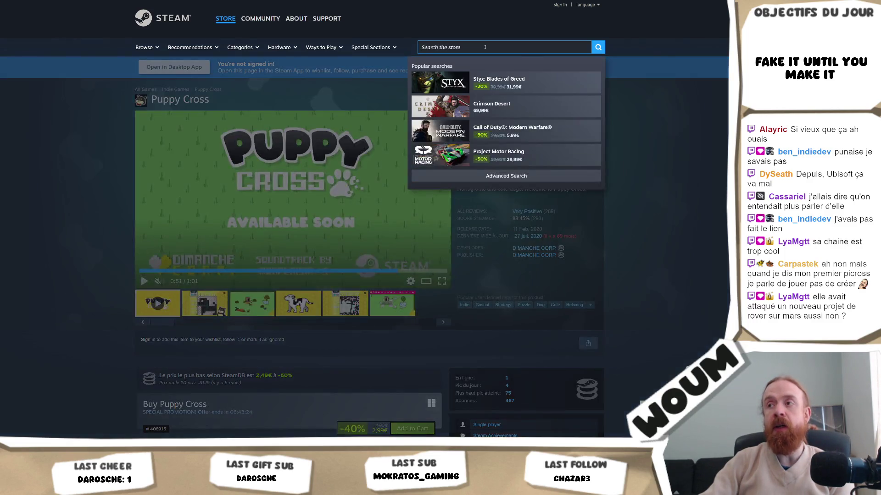
left_click(537, 255)
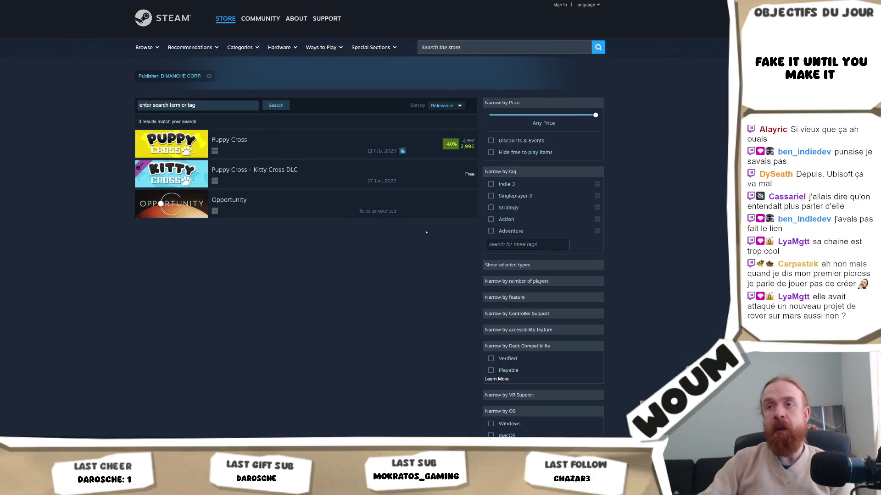
left_click(264, 205)
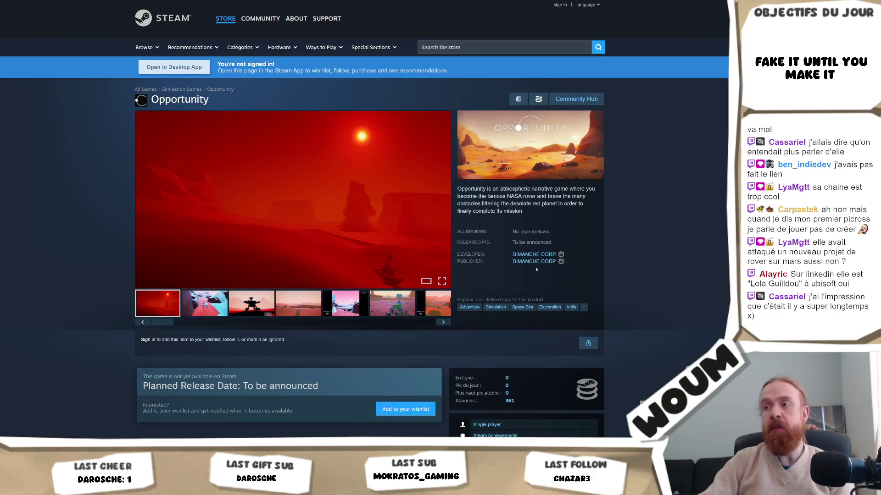
scroll(726, 225, "down", 3)
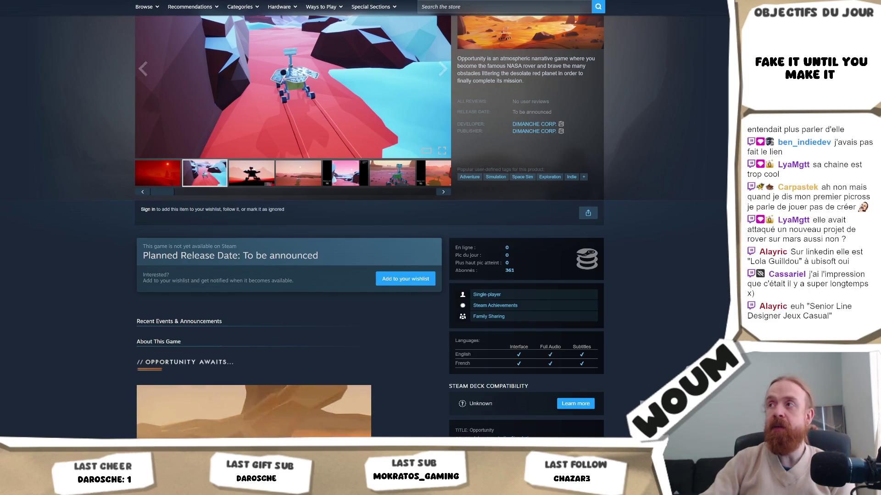
key("ctrl+t")
Step: Go to YouTube and search for 'dev du dimanche'
type("you")
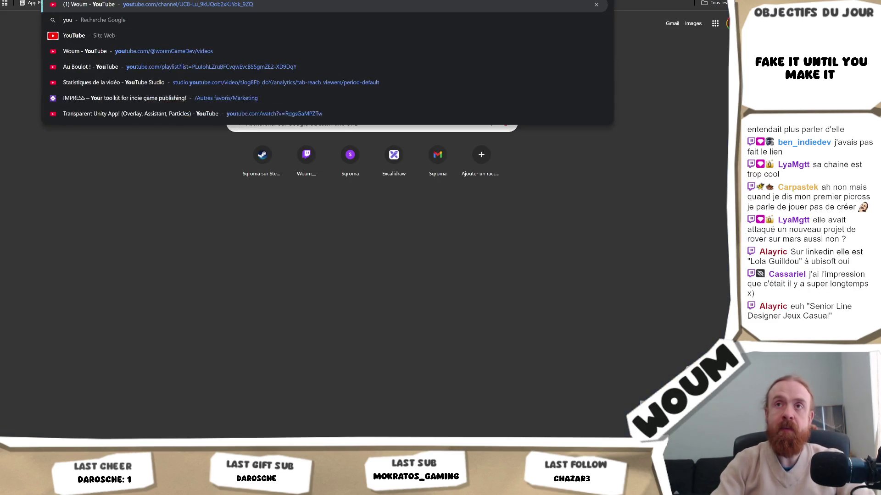
key("Return")
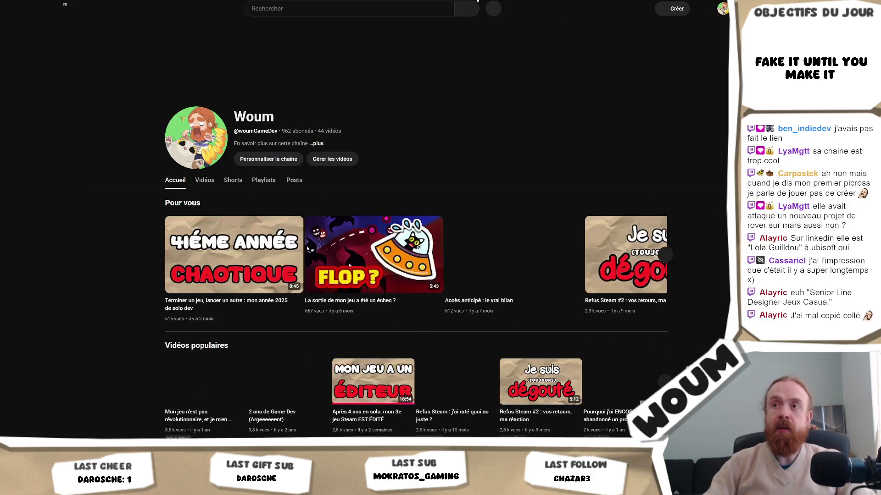
left_click(334, 12)
type("dev du di")
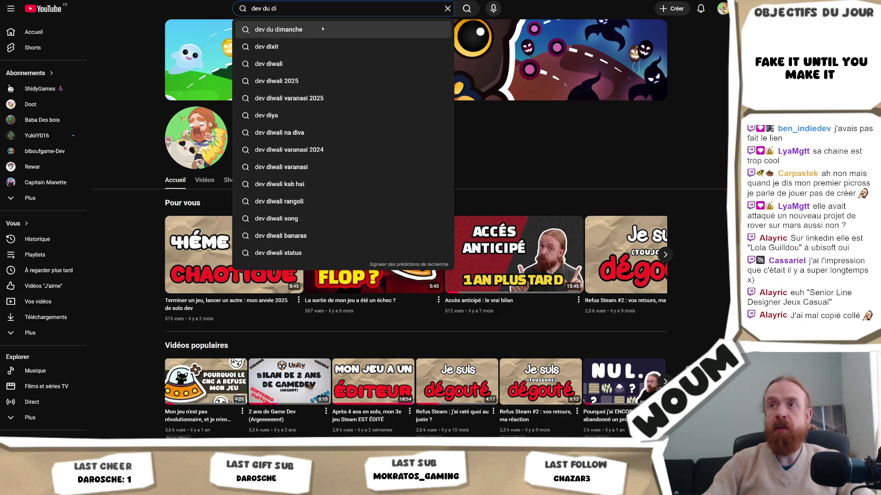
left_click(322, 28)
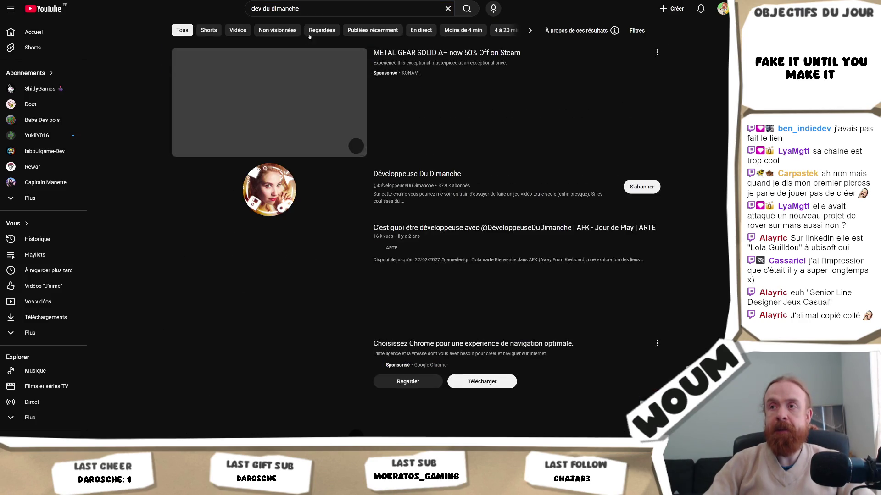
Step: Browse the Développeuse Du Dimanche channel's Vidéos tab, then return to the search results
left_click(425, 174)
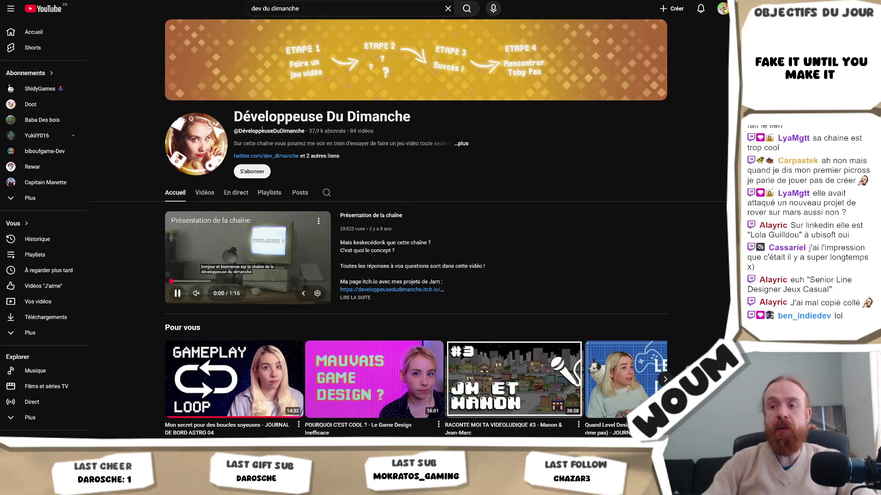
scroll(261, 129, "down", 2)
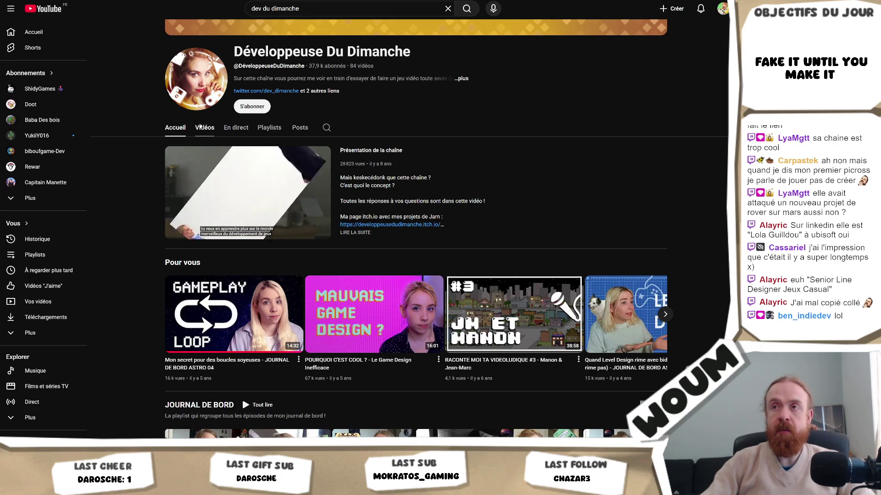
left_click(205, 127)
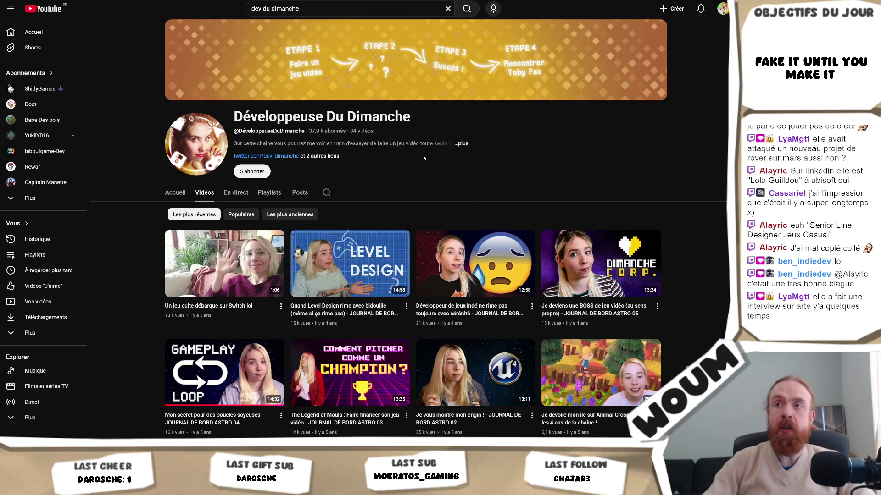
key("alt+Left")
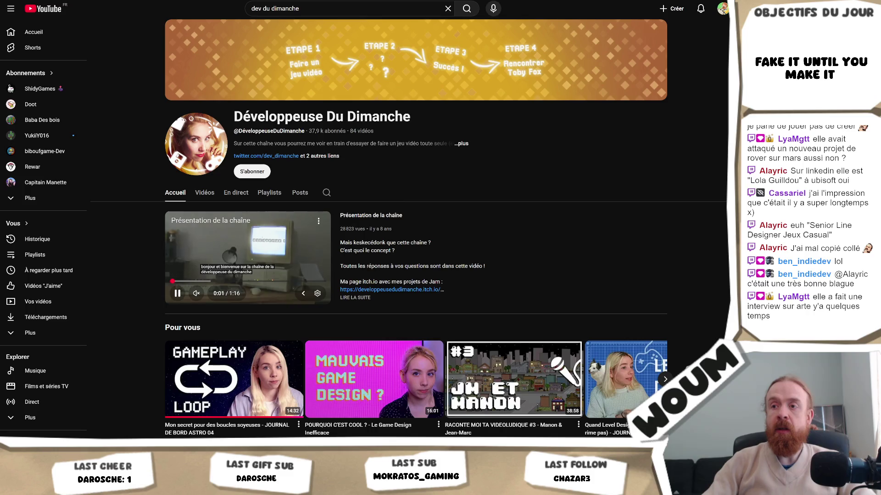
key("alt+Left")
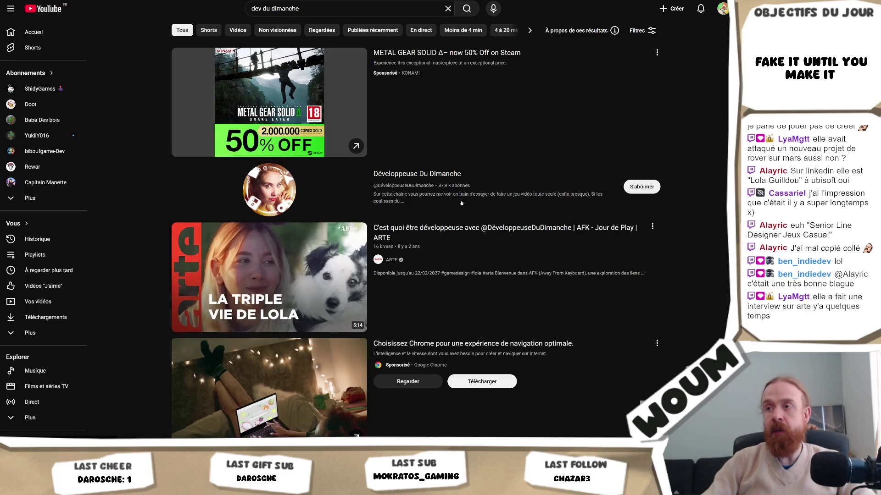
Step: Copy the link address of the ARTE video with 'Copier l'adresse du lien'
right_click(457, 231)
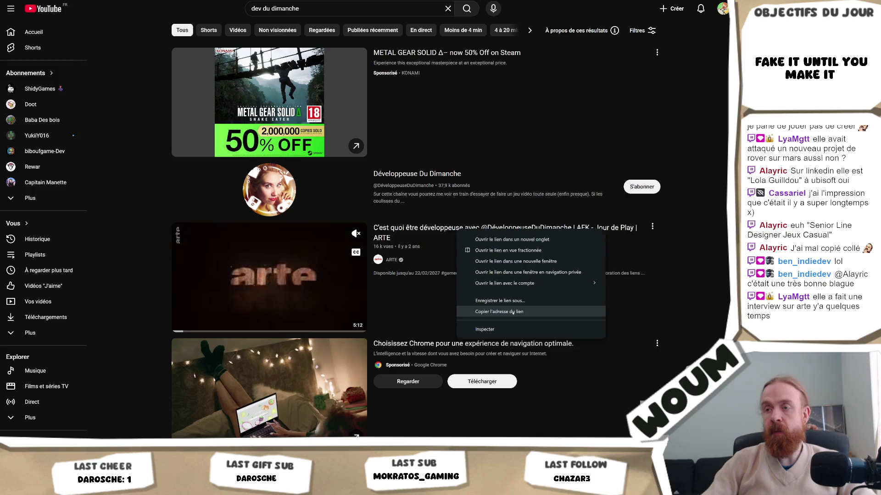
left_click(477, 309)
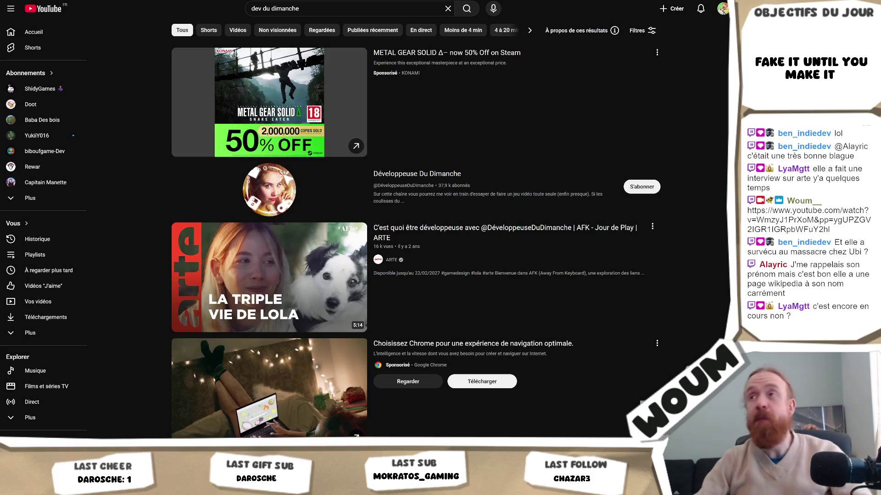
key("ctrl+t")
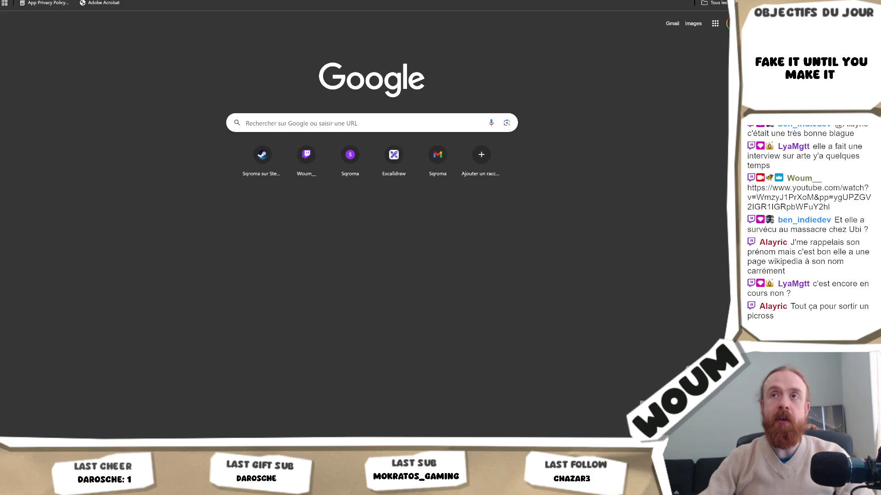
Step: Paste the copied address into the address bar to open the developer's Wikipedia article
key("ctrl+l")
key("ctrl+v")
key("Return")
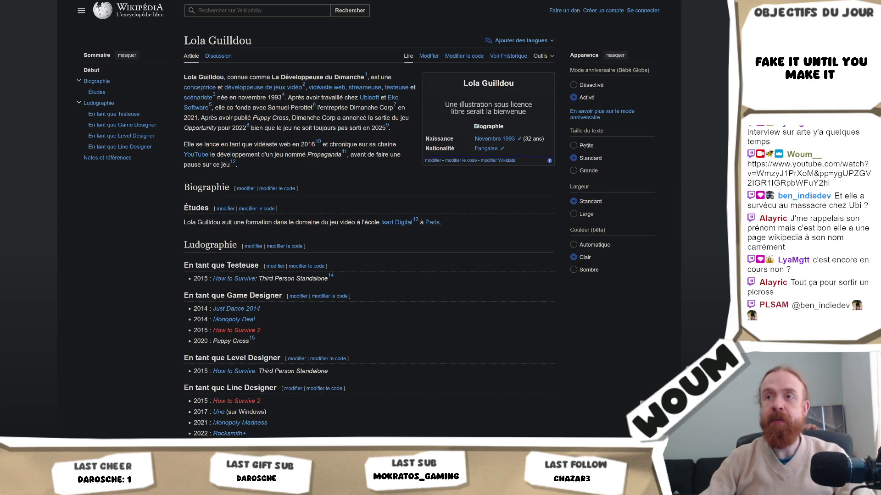
Step: Read down to the references and back up to the infobox, then return to YouTube
scroll(367, 230, "down", 3)
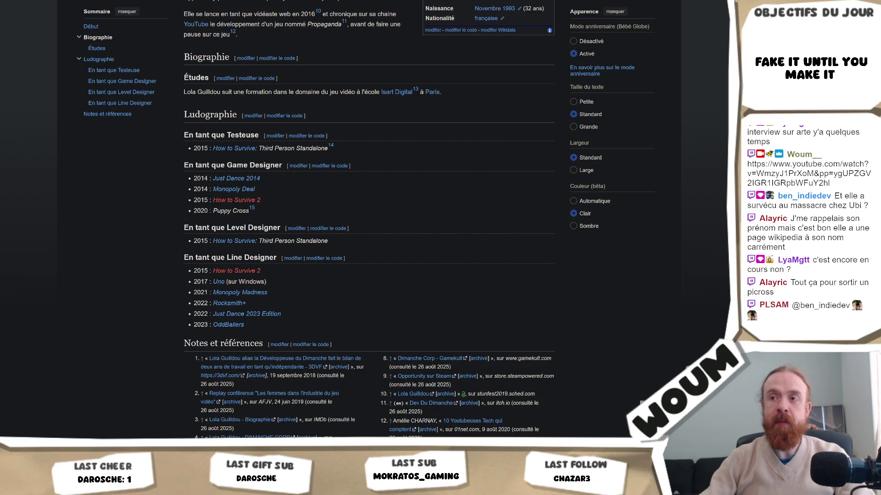
scroll(367, 230, "up", 2)
scroll(367, 230, "up", 1)
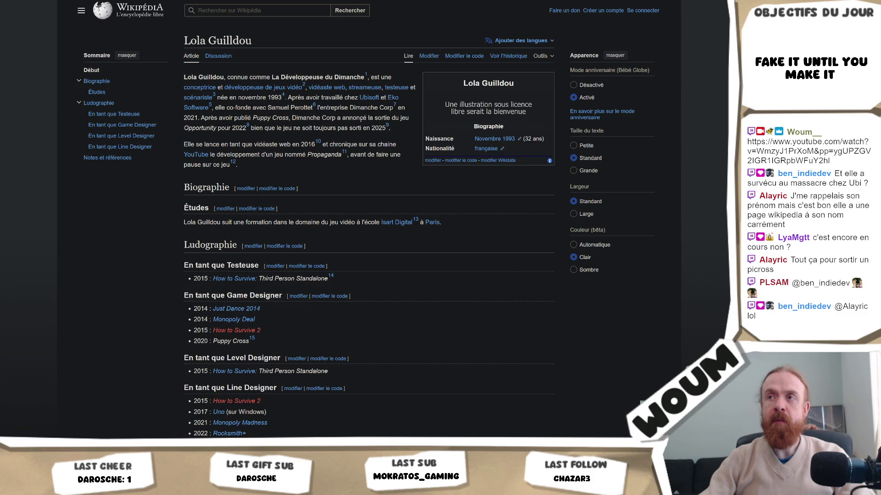
scroll(489, 259, "down", 8)
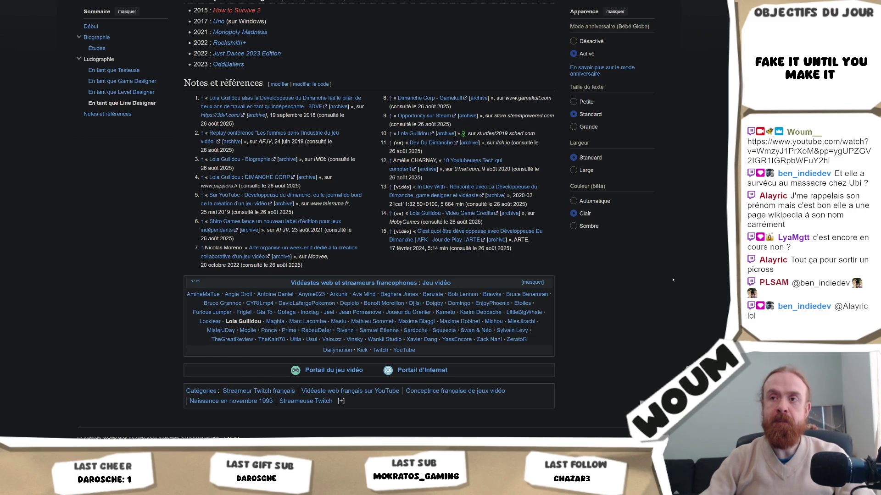
scroll(673, 279, "up", 5)
scroll(672, 280, "up", 3)
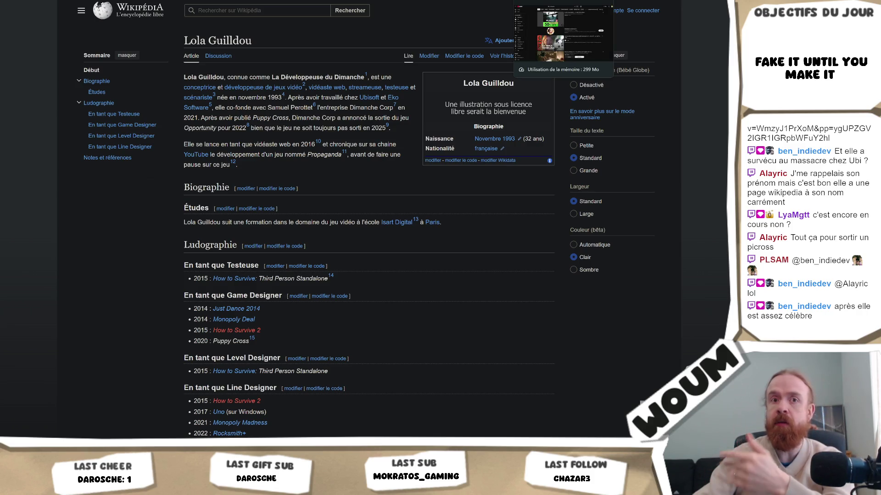
left_click(550, 1)
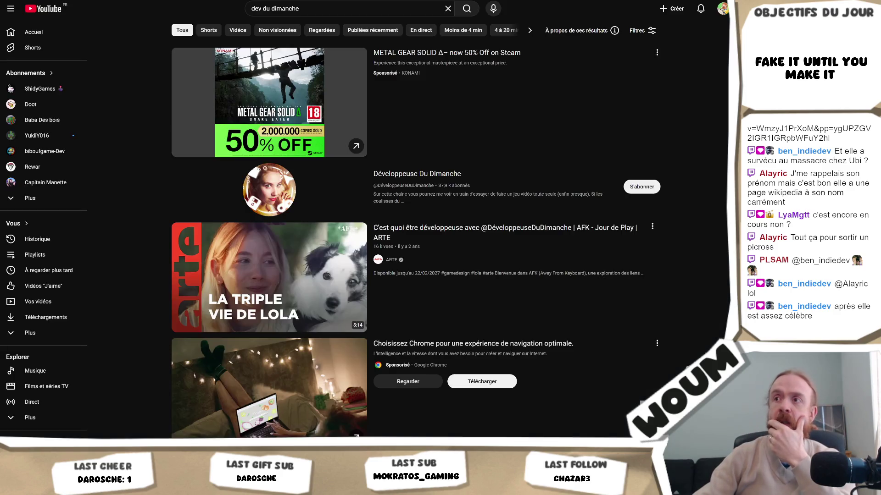
Step: Open the Développeuse Du Dimanche channel and browse its Vidéos list
left_click(427, 173)
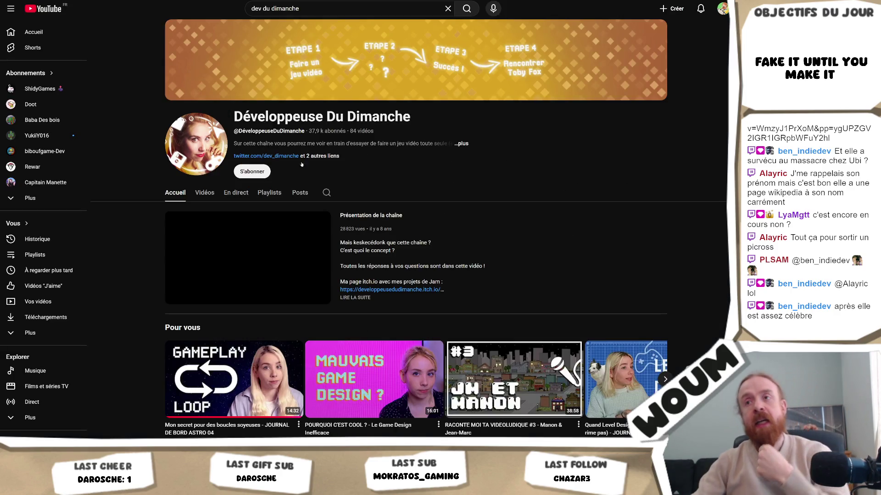
left_click(198, 193)
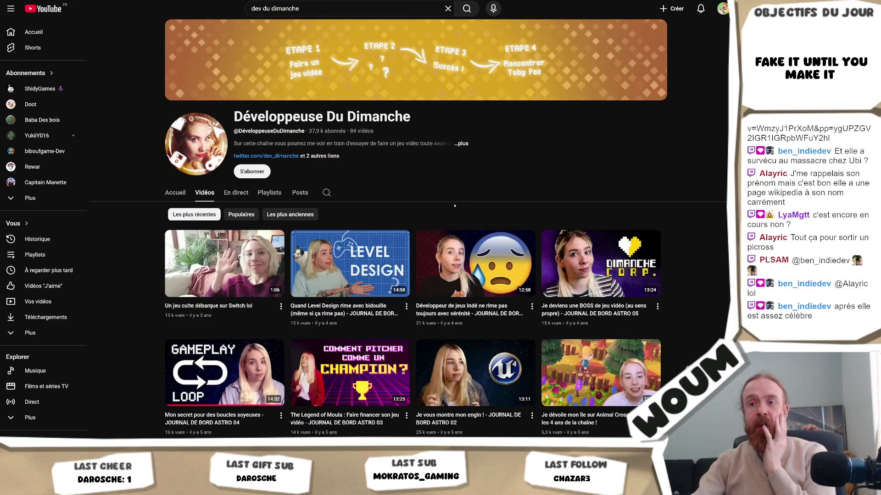
scroll(454, 206, "down", 7)
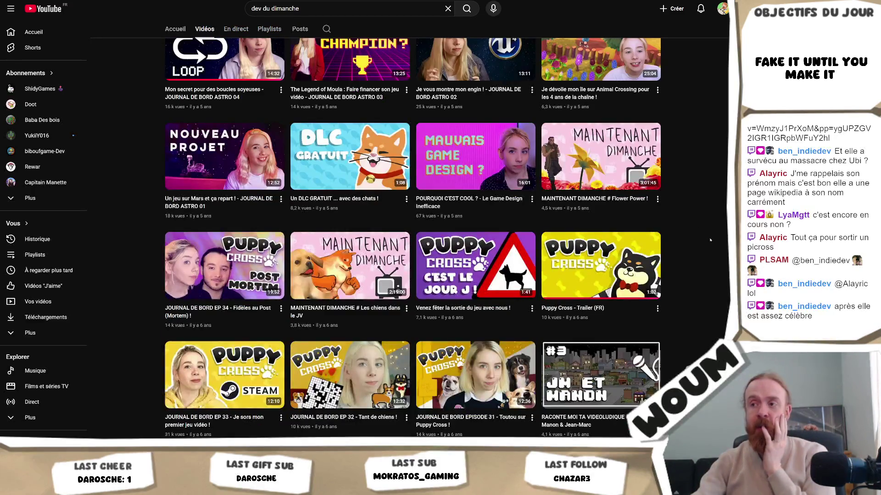
scroll(710, 240, "down", 3)
scroll(368, 246, "up", 9)
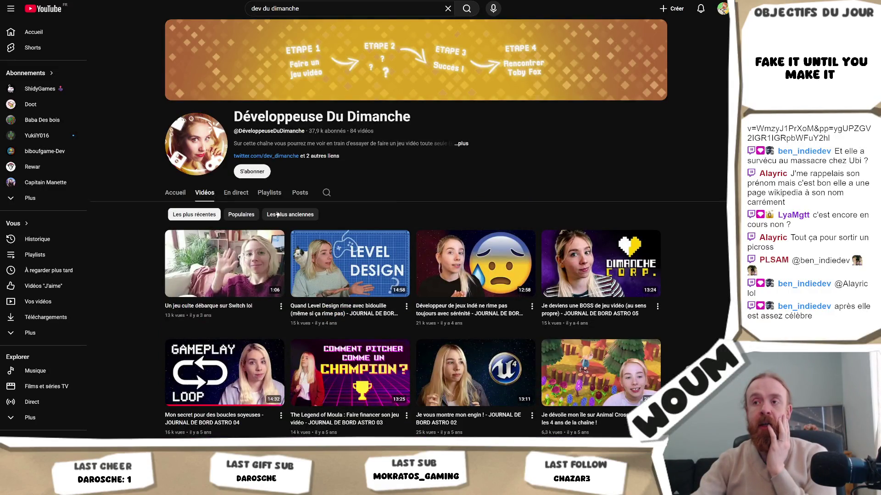
Step: Try sorting the videos by Populaires, then return to the channel's Vidéos list
left_click(239, 215)
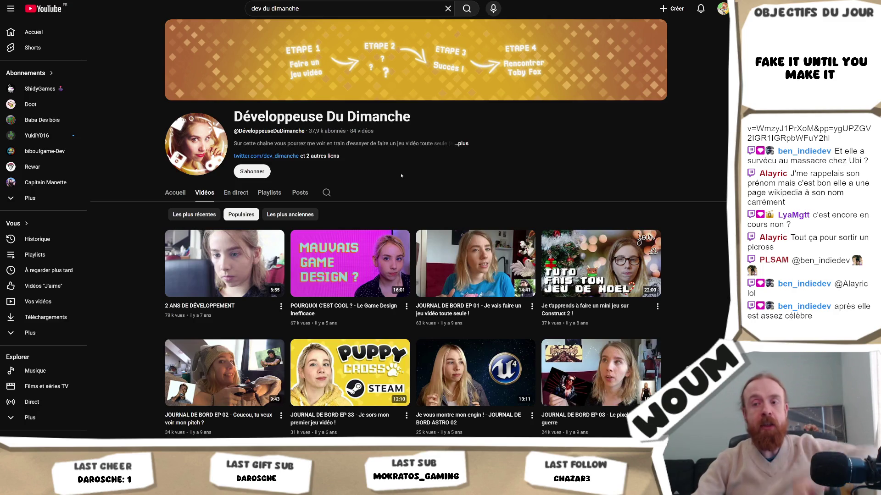
key("alt+Left")
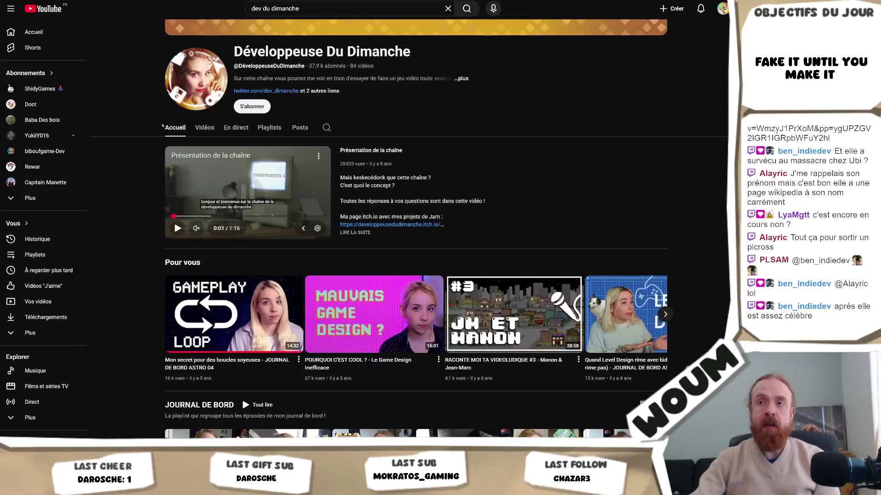
left_click(205, 128)
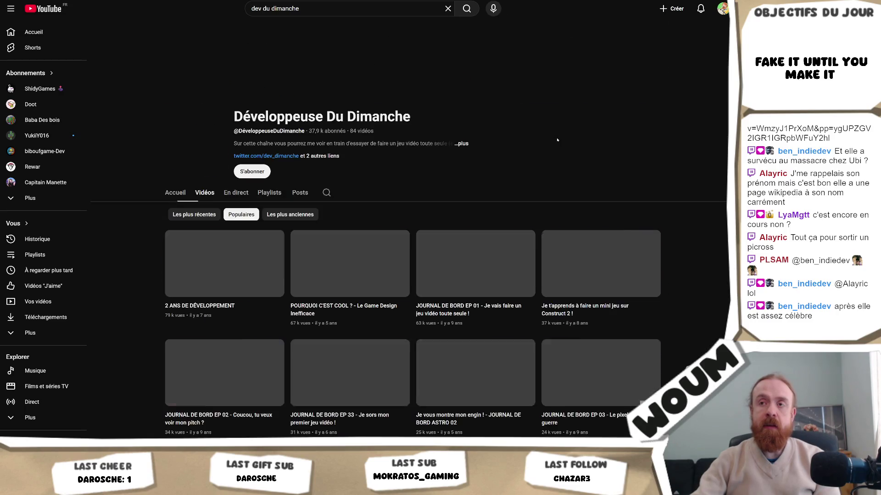
scroll(669, 219, "down", 3)
scroll(668, 219, "up", 3)
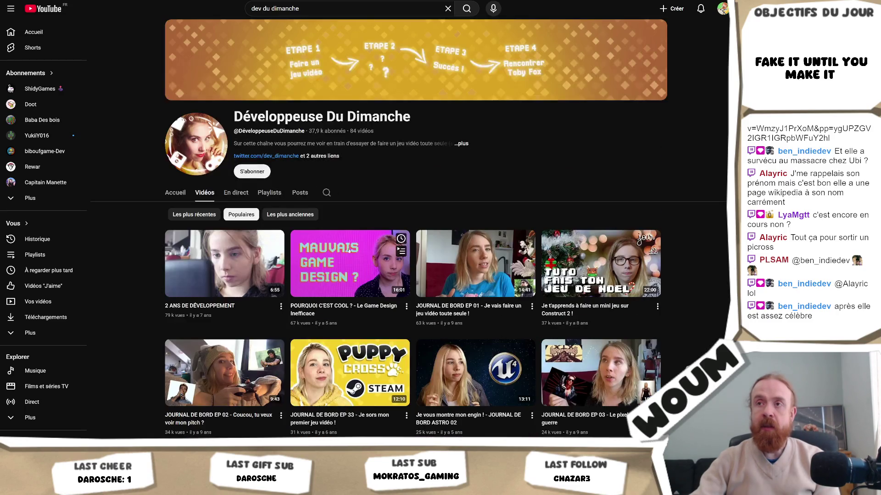
Step: Sort by Les plus récentes and scroll through the Puppy Cross and MAINTENANT DIMANCHE videos
left_click(192, 215)
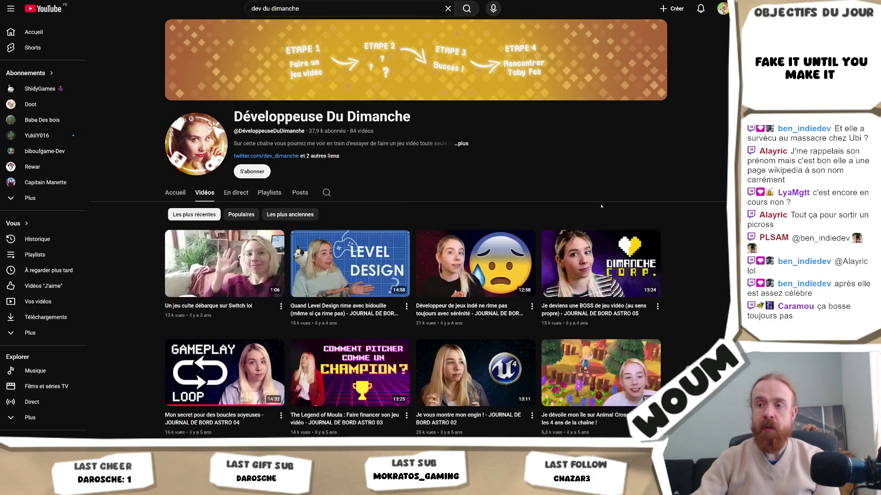
scroll(642, 257, "down", 3)
scroll(663, 282, "down", 2)
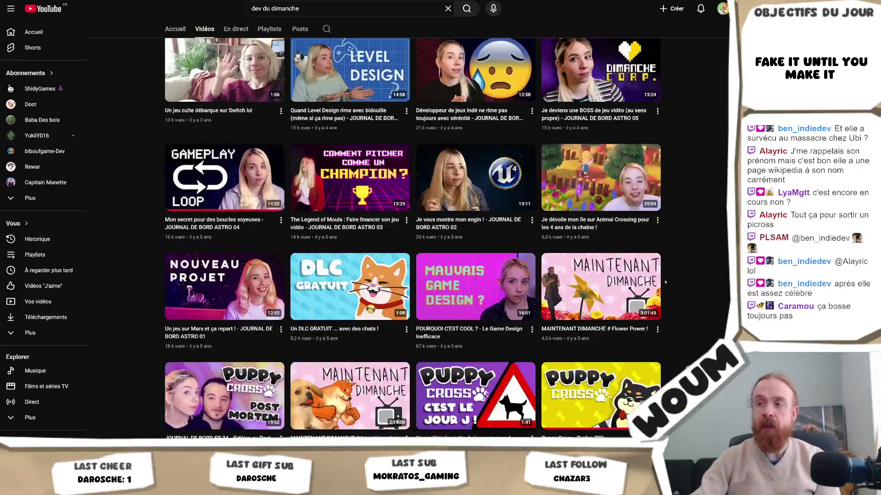
scroll(669, 287, "down", 2)
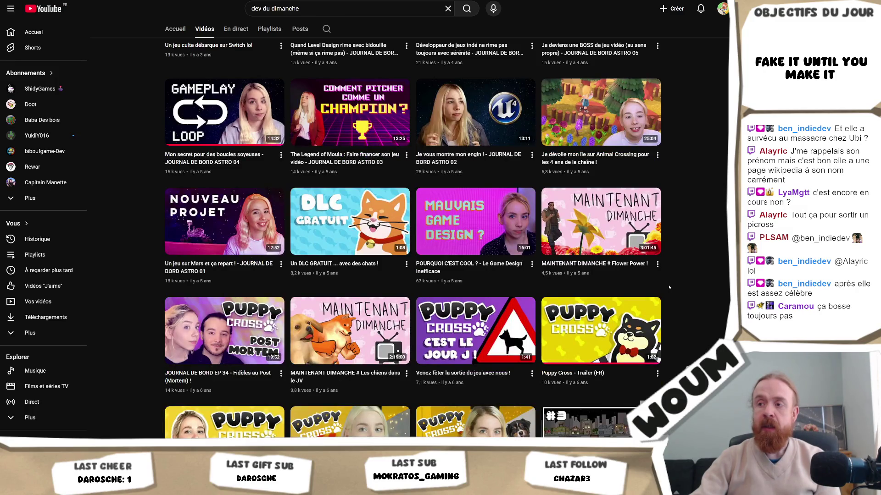
scroll(669, 287, "down", 4)
mouse_move(229, 264)
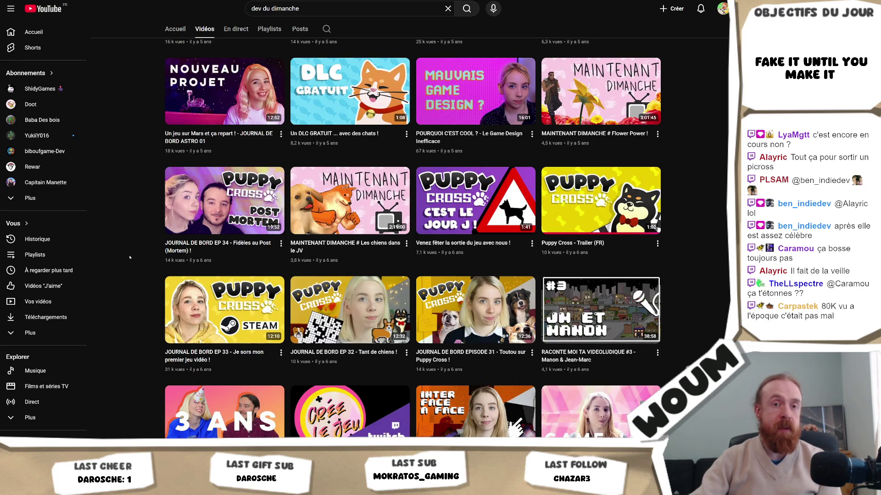
scroll(129, 257, "up", 3)
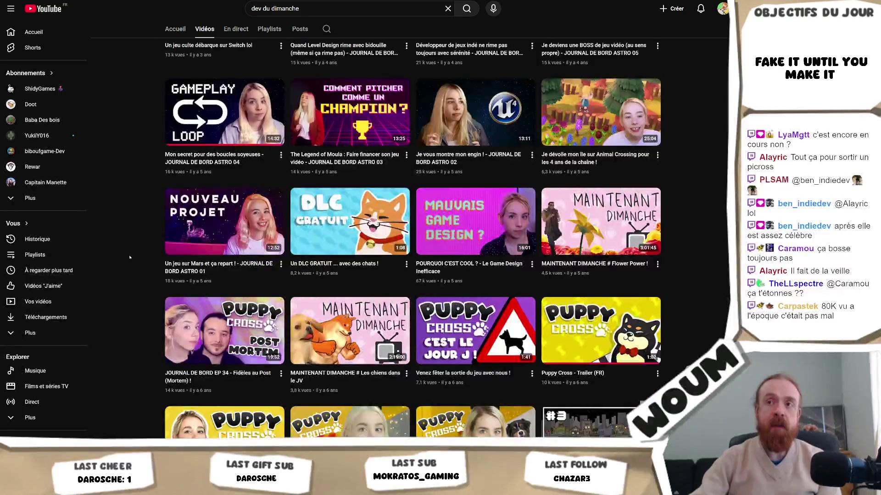
scroll(130, 257, "up", 3)
scroll(130, 257, "down", 10)
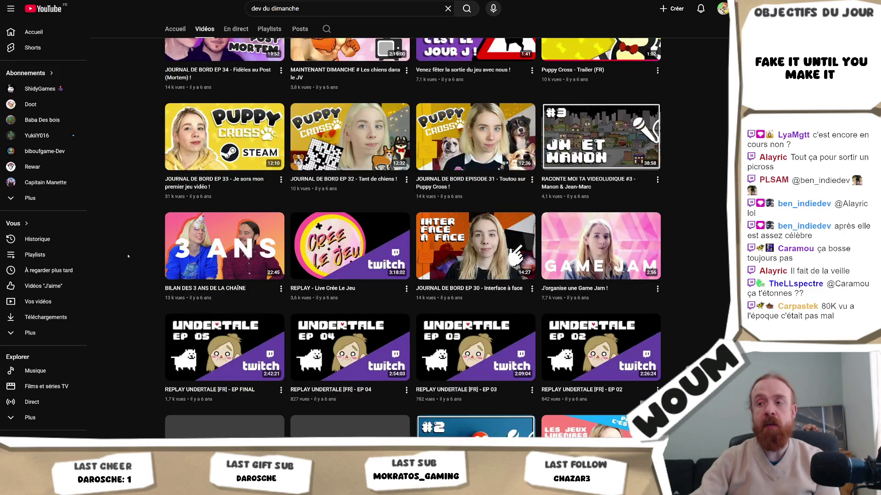
scroll(130, 255, "down", 4)
scroll(128, 257, "down", 3)
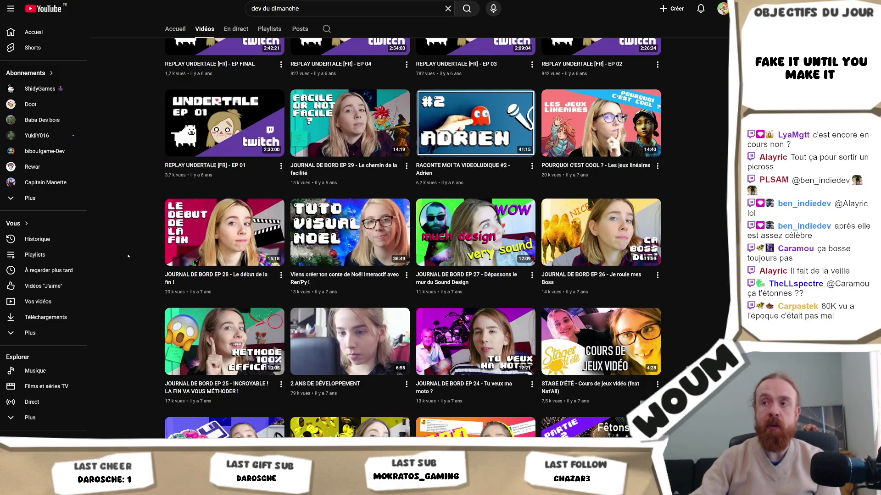
scroll(128, 257, "down", 2)
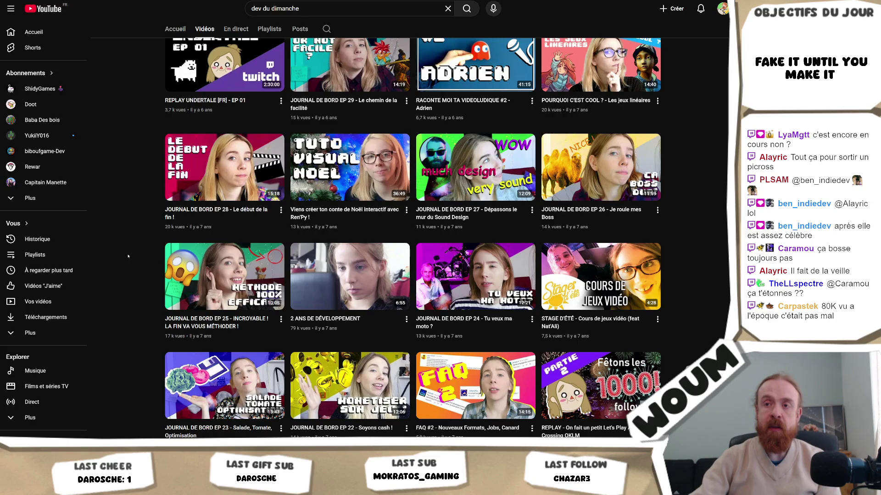
scroll(128, 257, "down", 2)
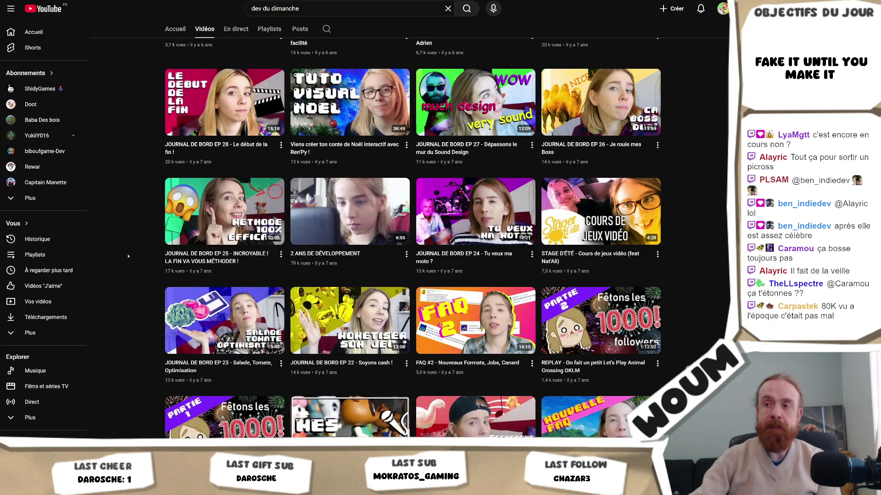
scroll(128, 256, "down", 4)
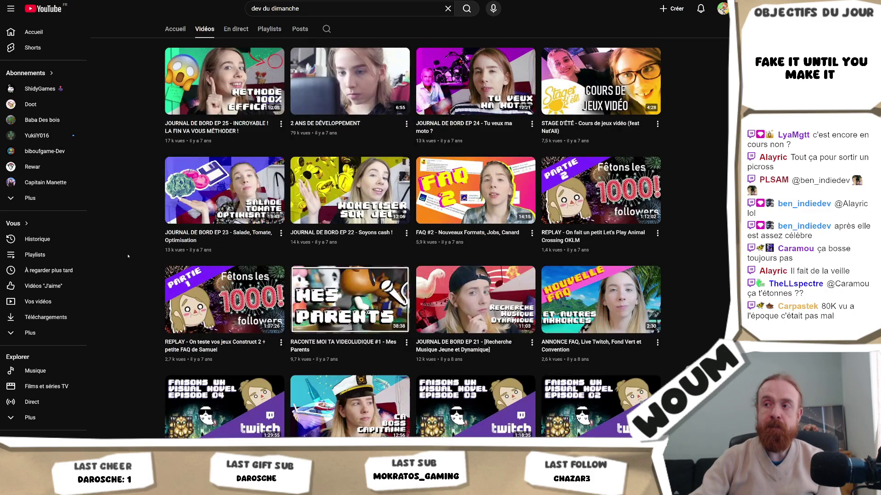
scroll(128, 256, "down", 2)
scroll(128, 256, "up", 20)
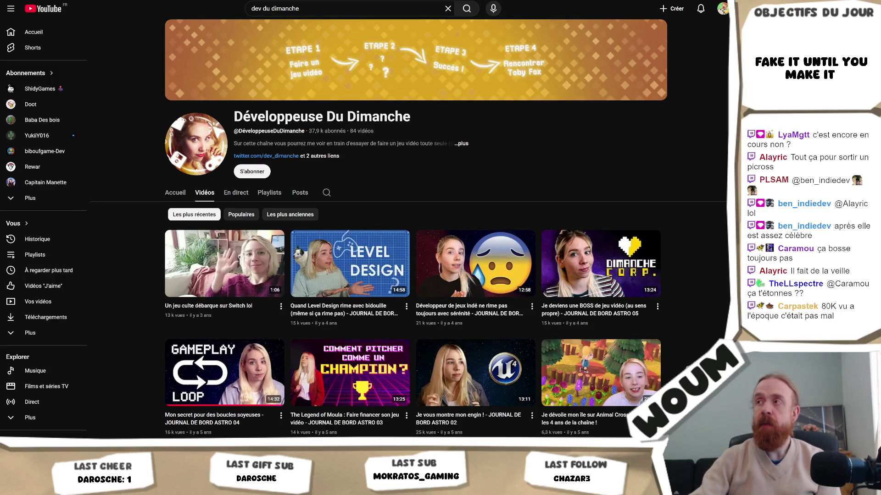
key("alt+Tab")
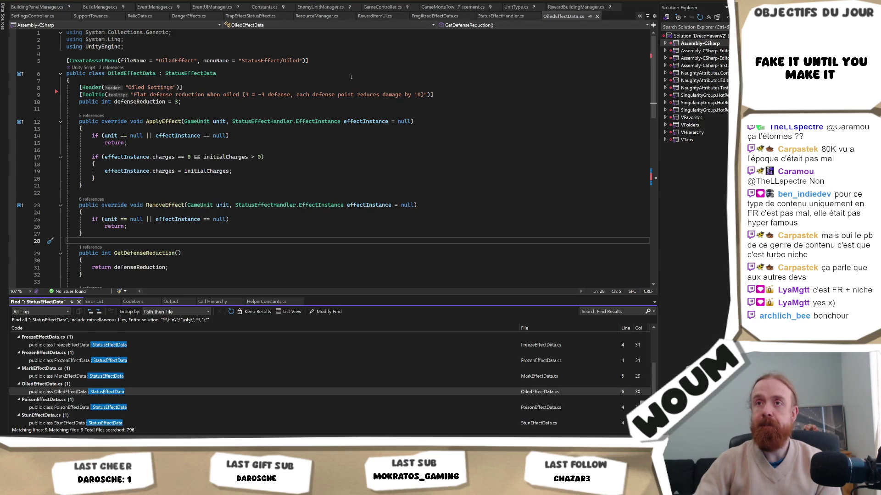
Step: View FragilizedEffectData.cs, then bring up RewardItemUI.cs at GetBuildingRewardTypeDescription
left_click(452, 17)
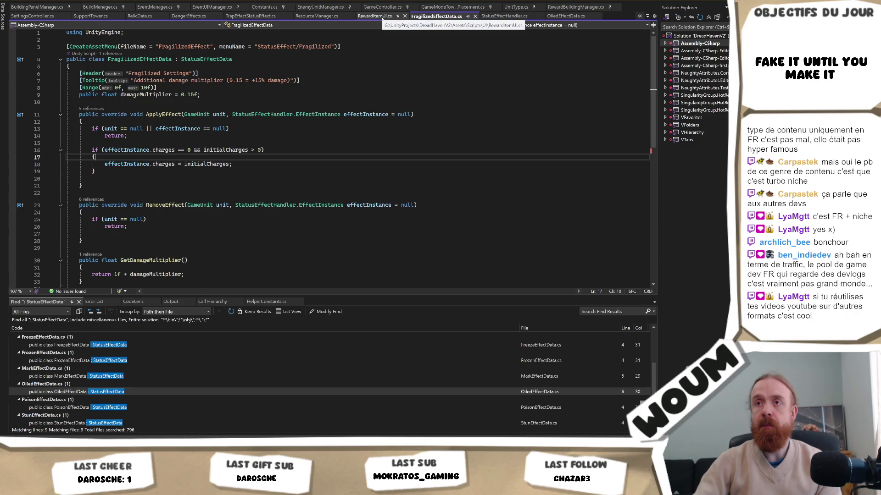
left_click(382, 17)
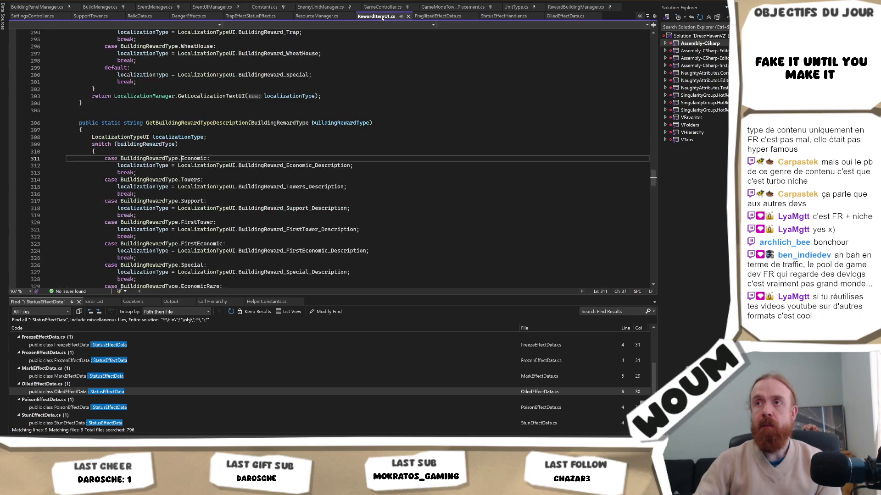
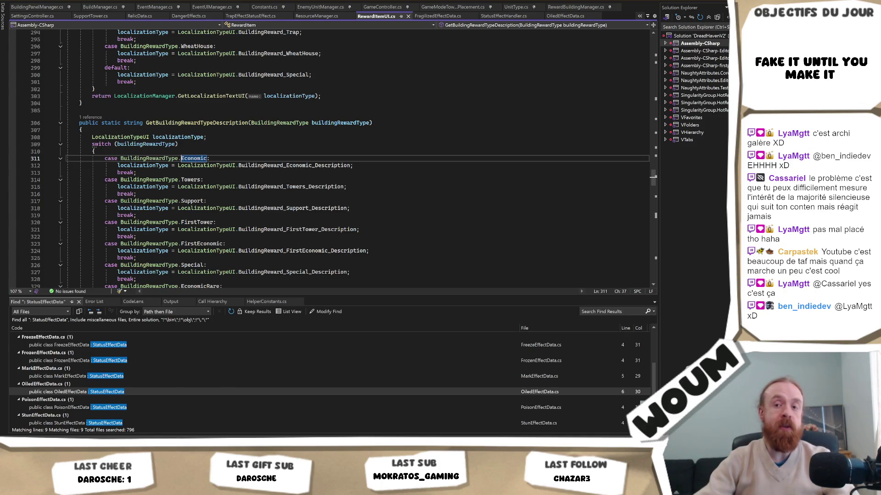
Step: Browse the Développeuse Du Dimanche channel's YouTube Videos page, then return to Visual Studio
key("alt+Tab")
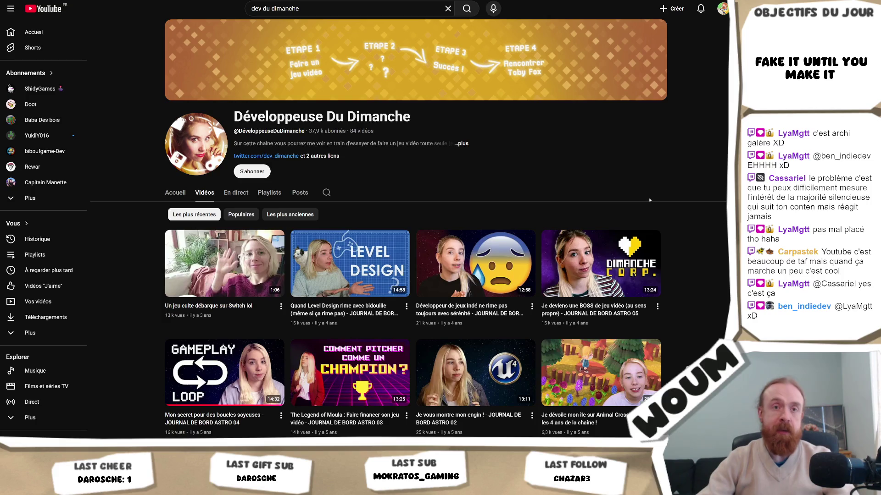
scroll(628, 219, "down", 2)
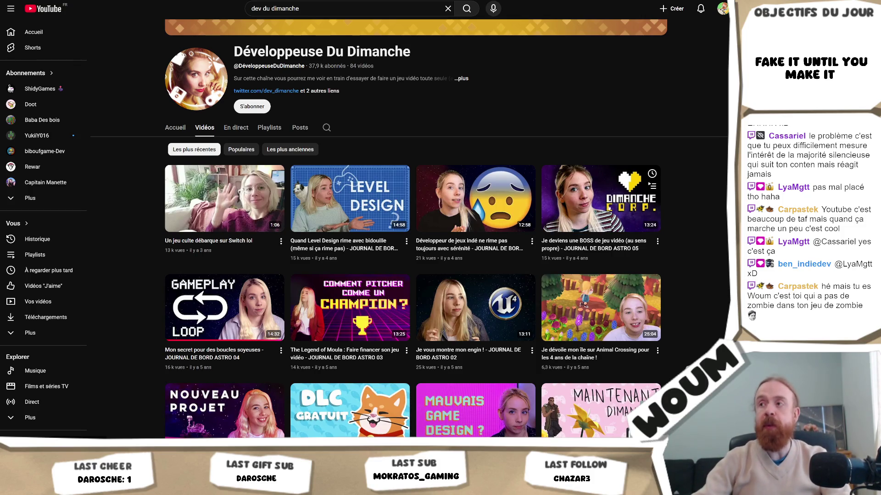
key("alt+Tab")
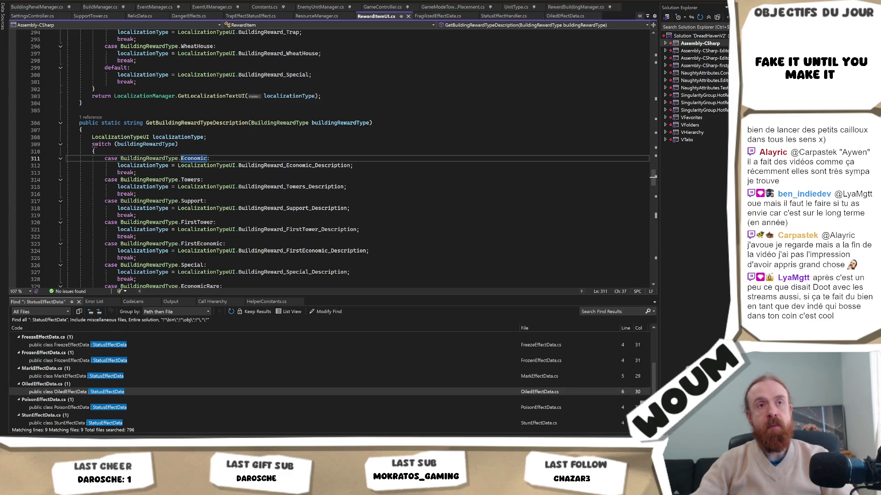
Step: Step through lines 311, 309 and 307 of the building-reward description switch in RewardItemUI.cs
left_click(237, 156)
left_click(232, 146)
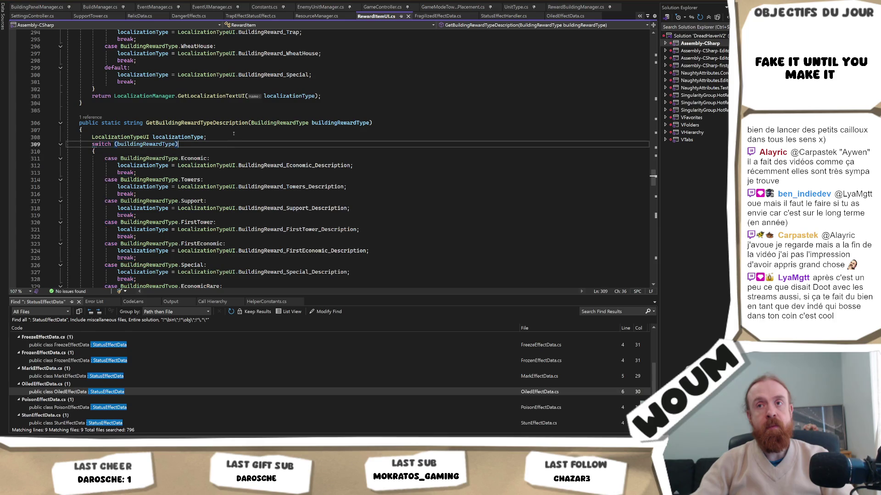
left_click(230, 130)
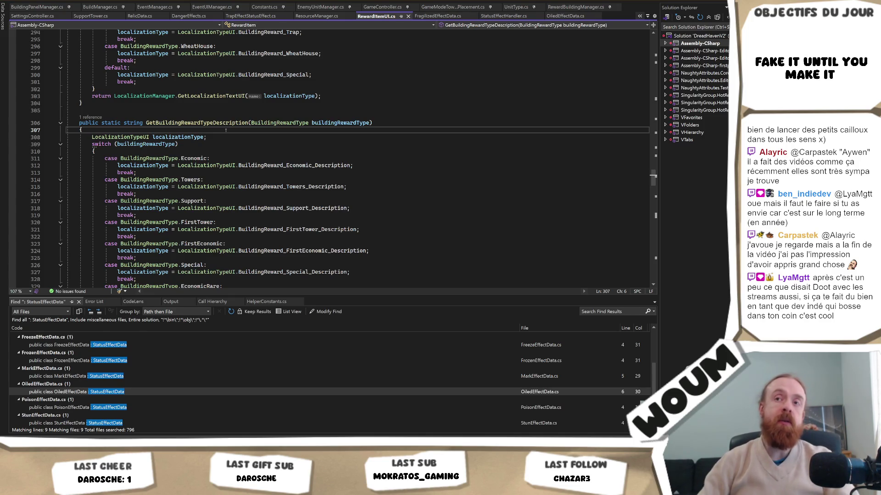
key("Left")
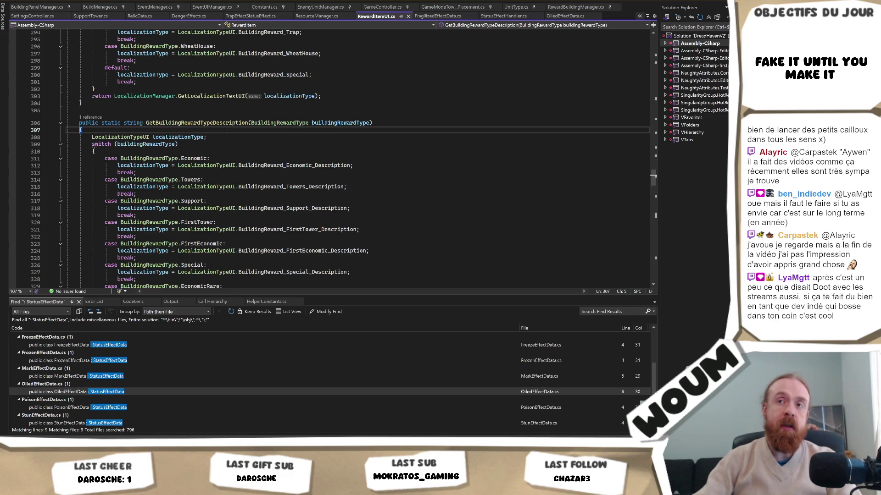
Step: Inspect the GetLocalizationTextUI call and review GetBuildingRewardTypeLocalization's cases and closing return
scroll(226, 130, "up", 3)
left_click(180, 160)
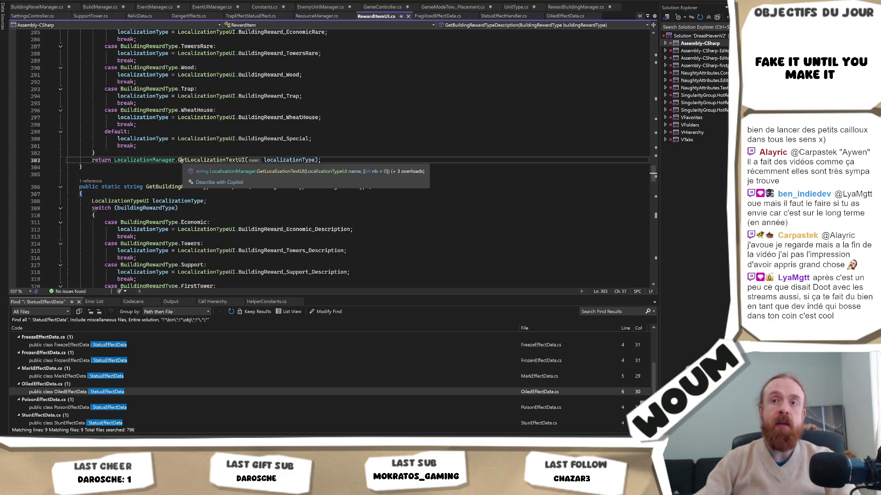
key("Down")
key("Down")
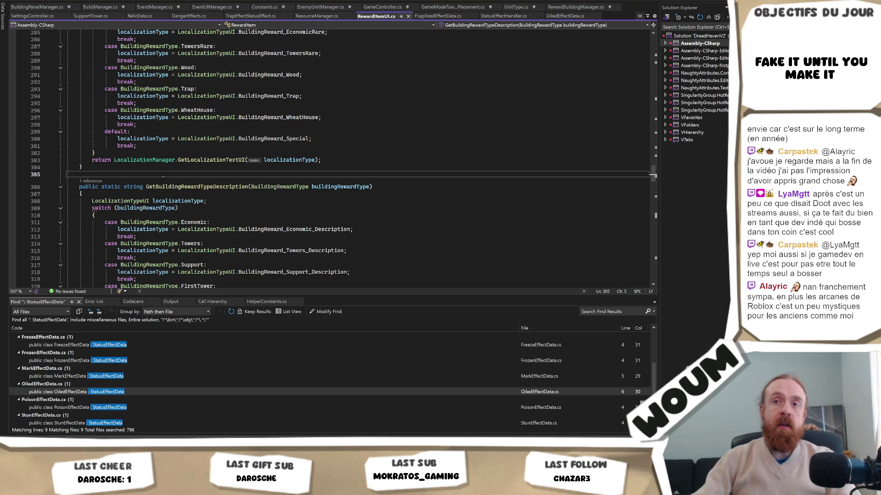
left_click(168, 161)
left_click(166, 166)
scroll(166, 166, "up", 8)
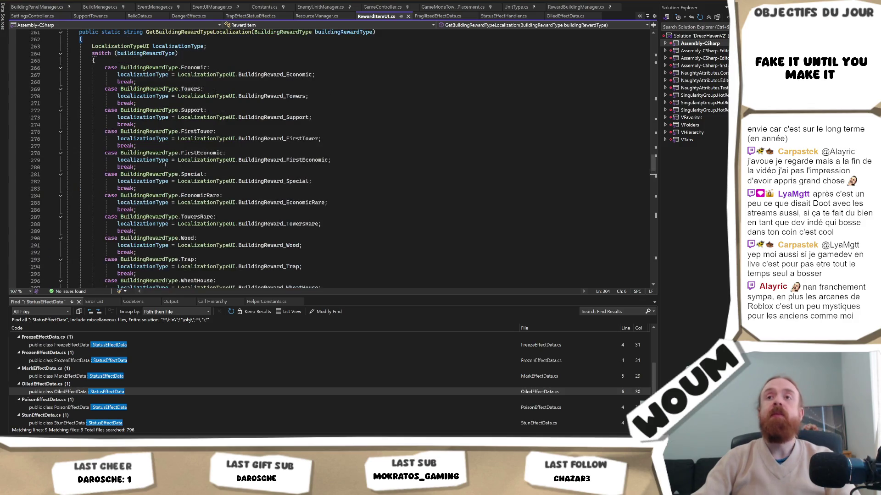
scroll(165, 163, "down", 6)
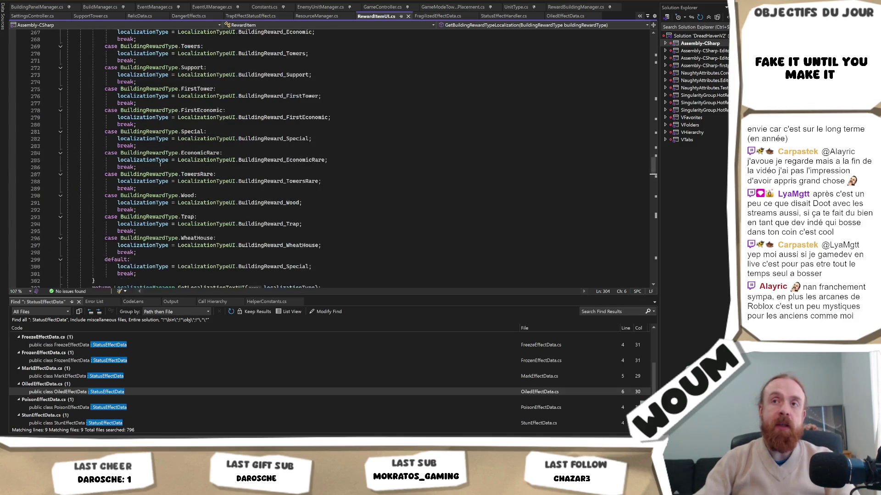